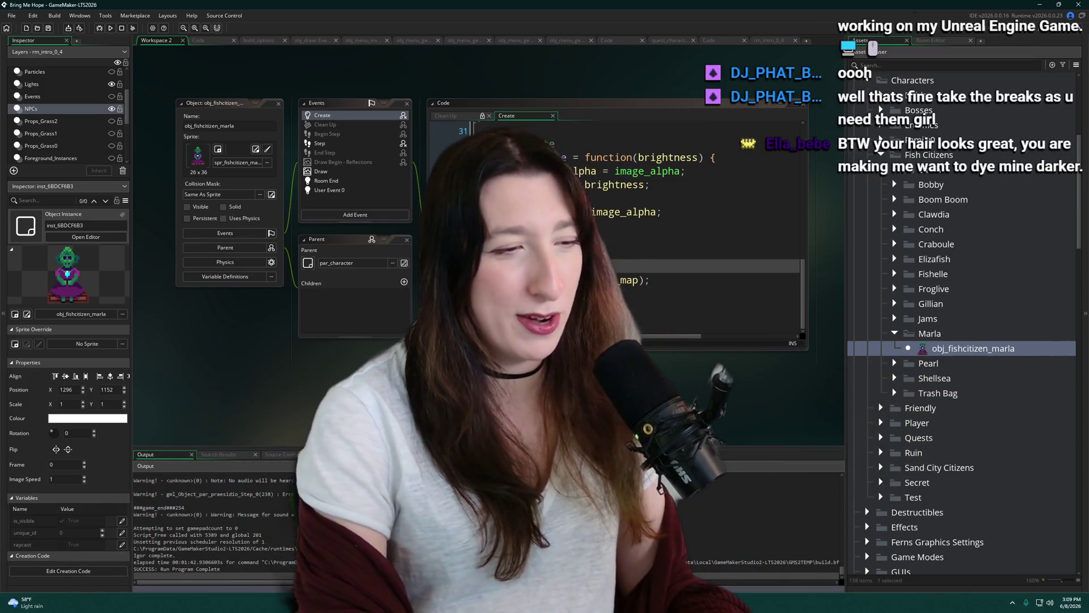
# Launch the Calculator from system search, then return to obj_fishcitizen_marla's Create event code
pyautogui.press('super')
pyautogui.write('ca')
pyautogui.press('Return')
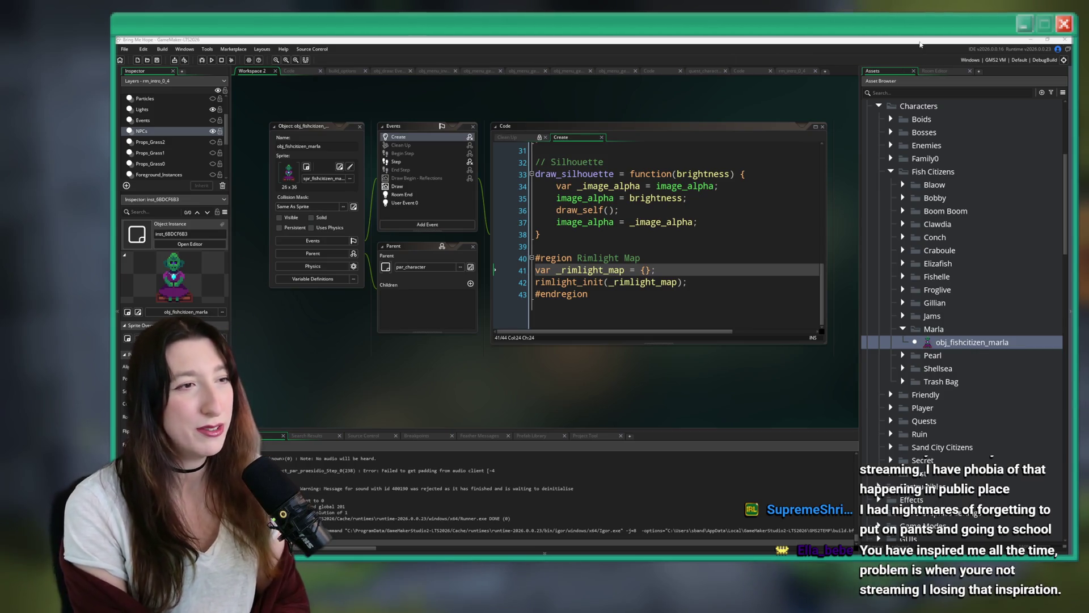
pyautogui.click(454, 177)
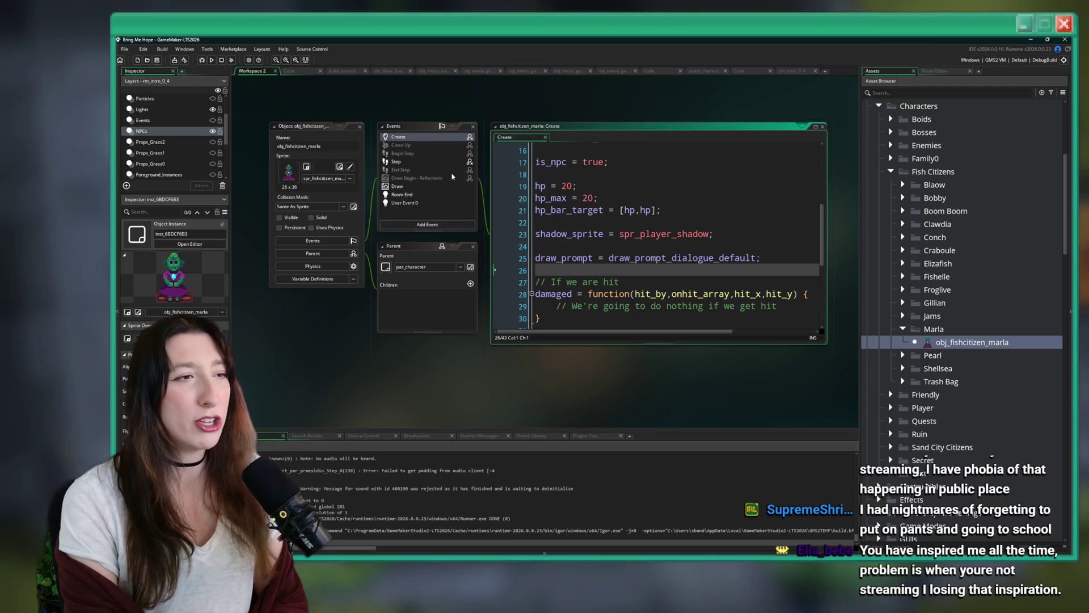
# Open Marla's Draw event and enlarge the code window so every line is readable
pyautogui.click(399, 186)
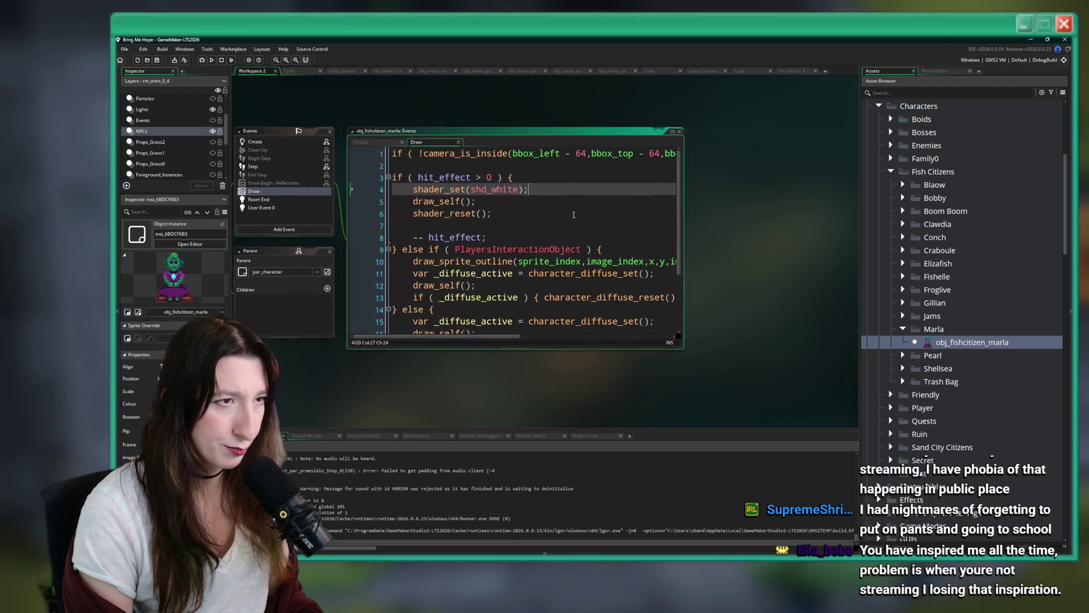
pyautogui.click(603, 251)
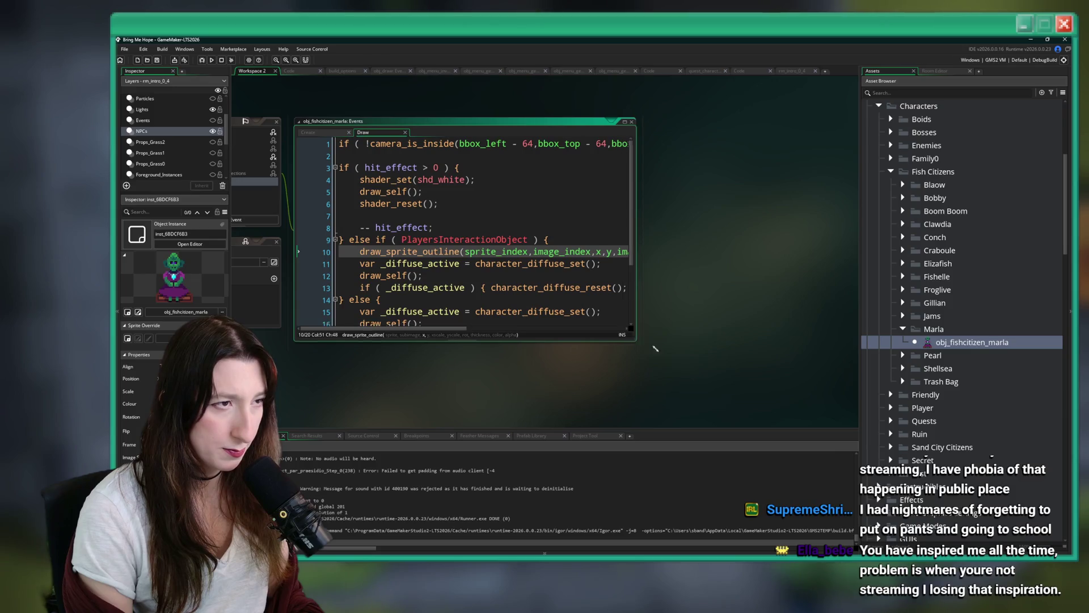
pyautogui.moveTo(627, 338); pyautogui.dragTo(816, 410)
pyautogui.click(409, 215)
pyautogui.click(440, 381)
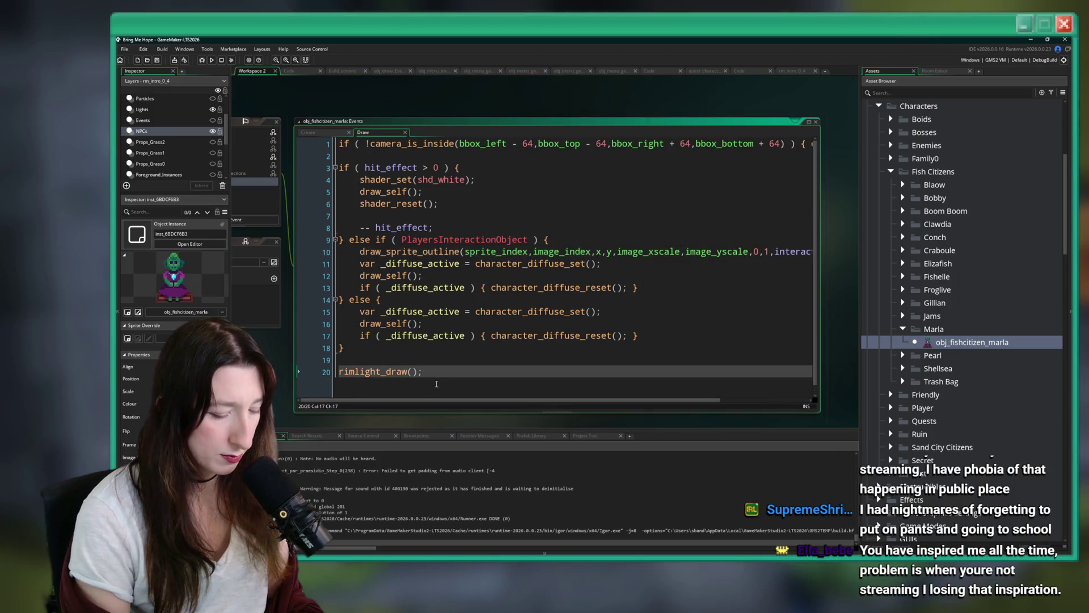
# Add a test comment after rimlight_draw(), delete it again, and save the Draw code
pyautogui.press('Return')
pyautogui.press('Return')
pyautogui.write('// Thisf jiowefu ')
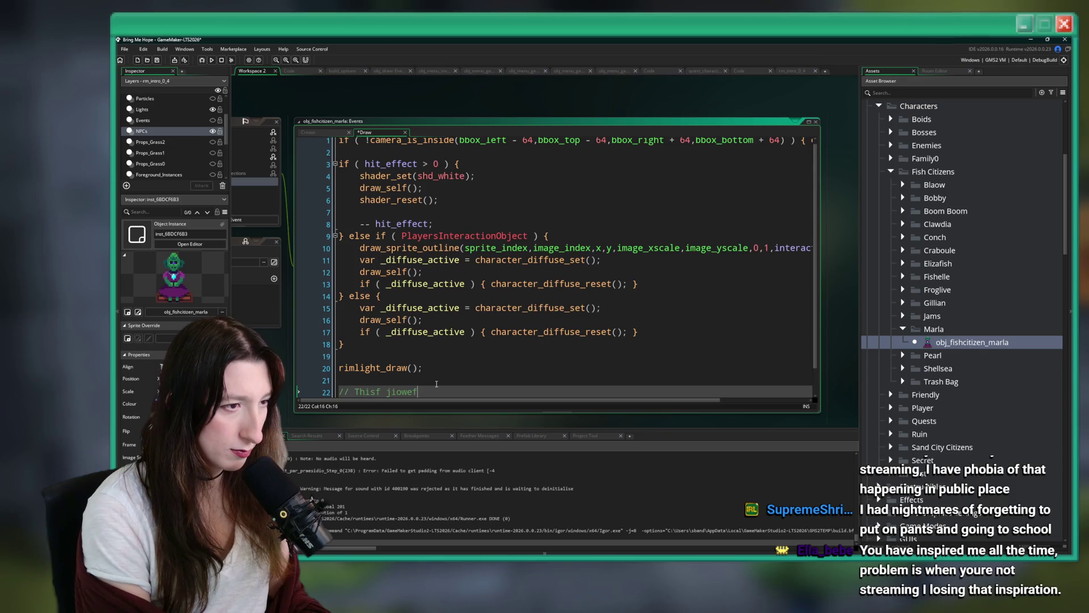
pyautogui.write('jfewjioe')
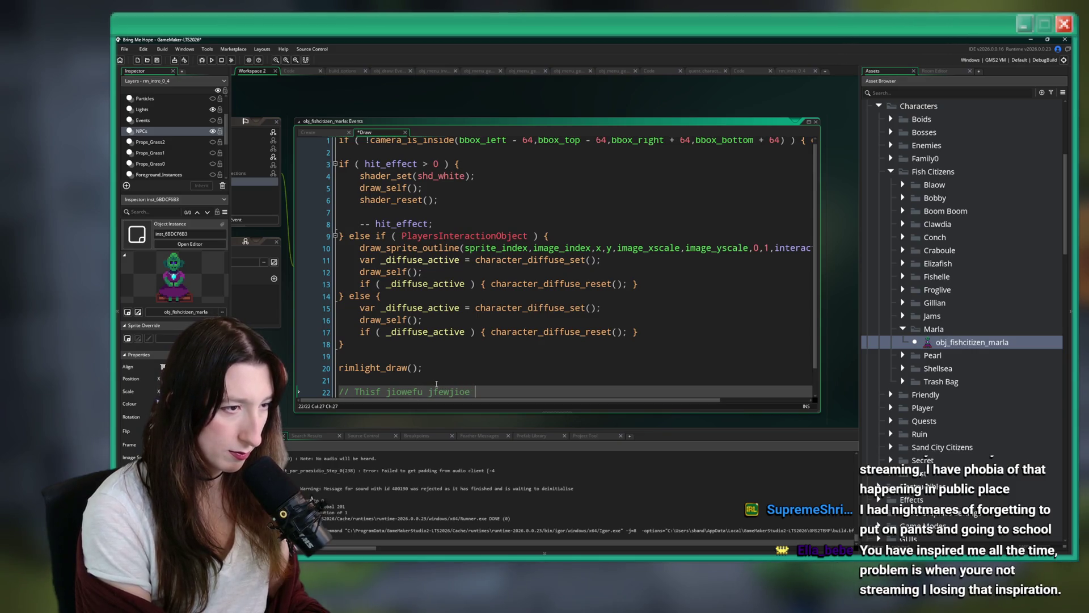
pyautogui.write(' pe pe b')
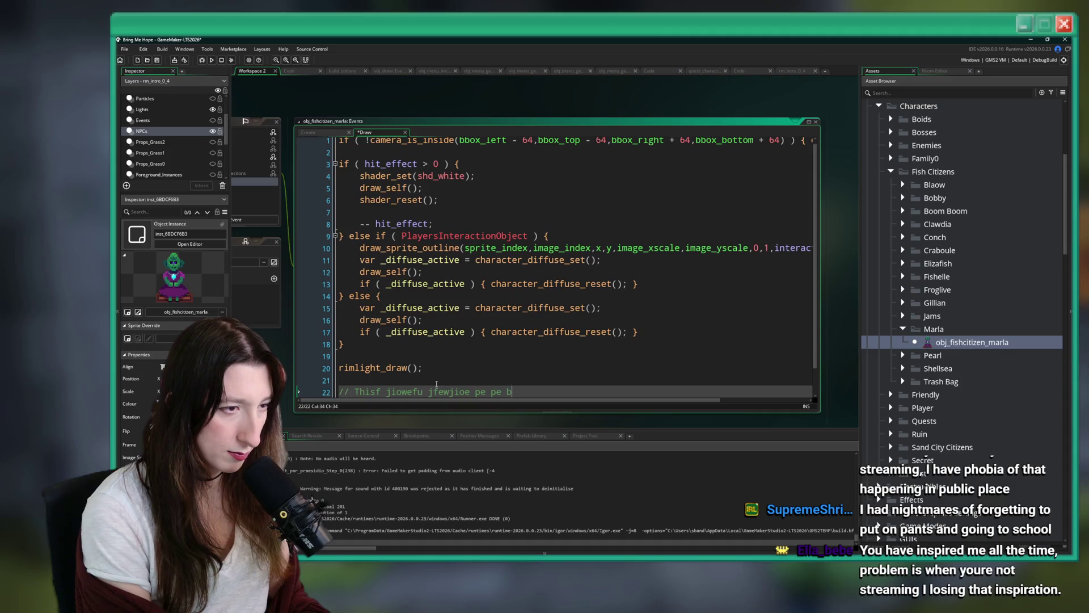
pyautogui.write('abu jf juer90ugjlk;fd')
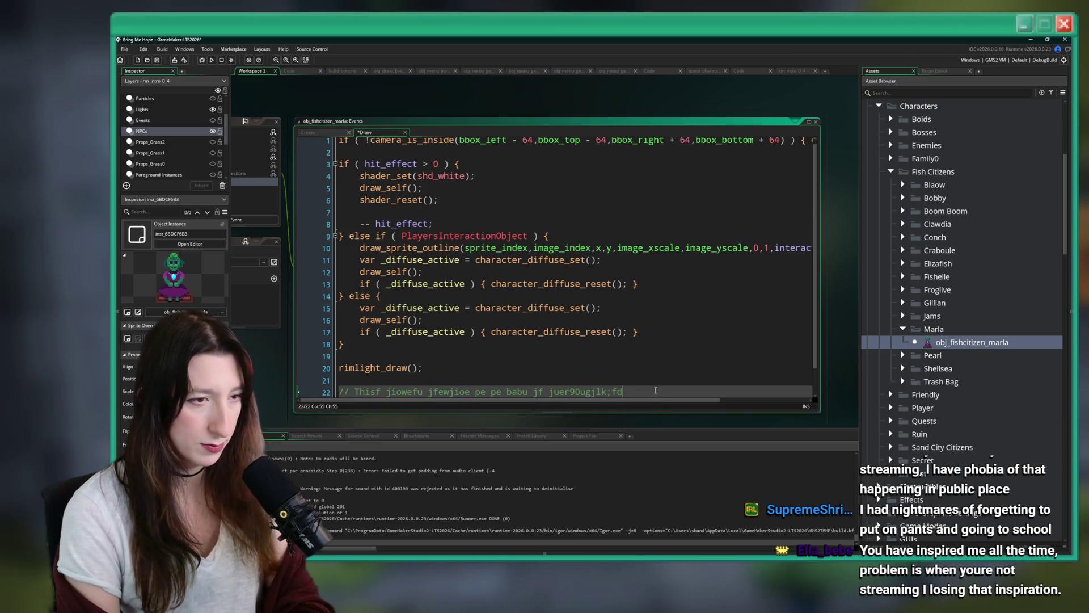
pyautogui.keyDown('shift'); pyautogui.click(656, 374); pyautogui.keyUp('shift')
pyautogui.press('BackSpace')
pyautogui.hotkey('ctrl', 's')
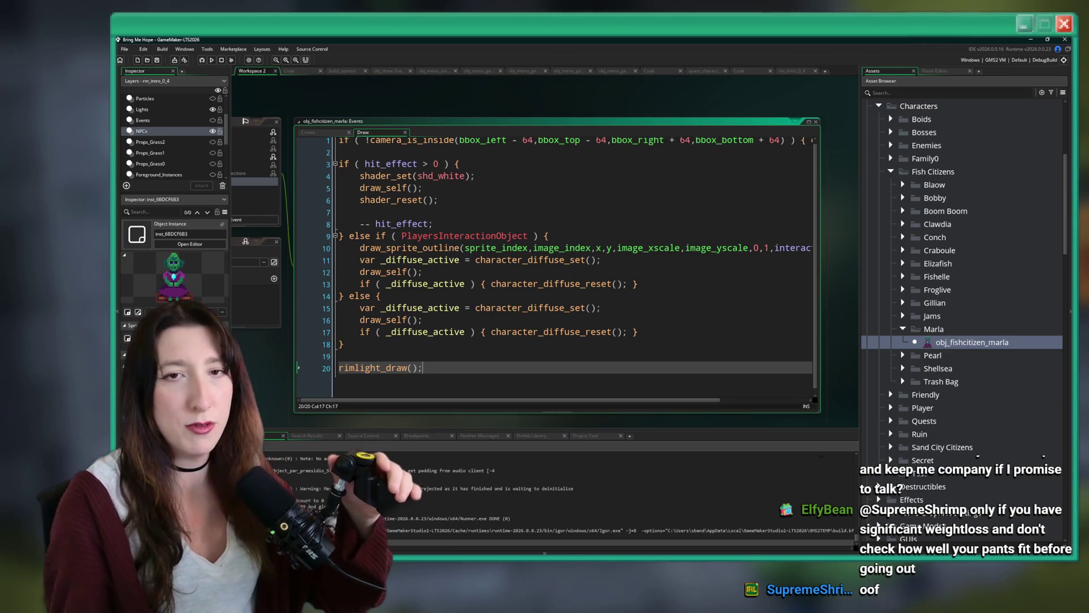
# Bring Marla's object settings back into view and shift the GameMaker workspace slightly left
pyautogui.click(673, 211)
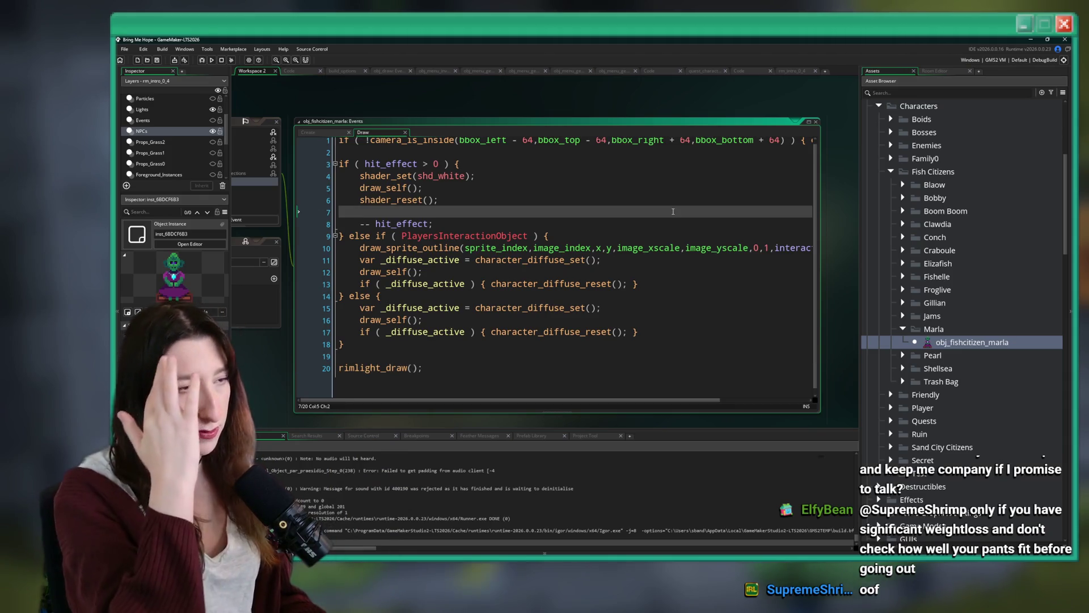
pyautogui.click(401, 235)
pyautogui.moveTo(402, 236); pyautogui.dragTo(661, 234)
pyautogui.click(680, 163)
pyautogui.moveTo(630, 97); pyautogui.dragTo(558, 109)
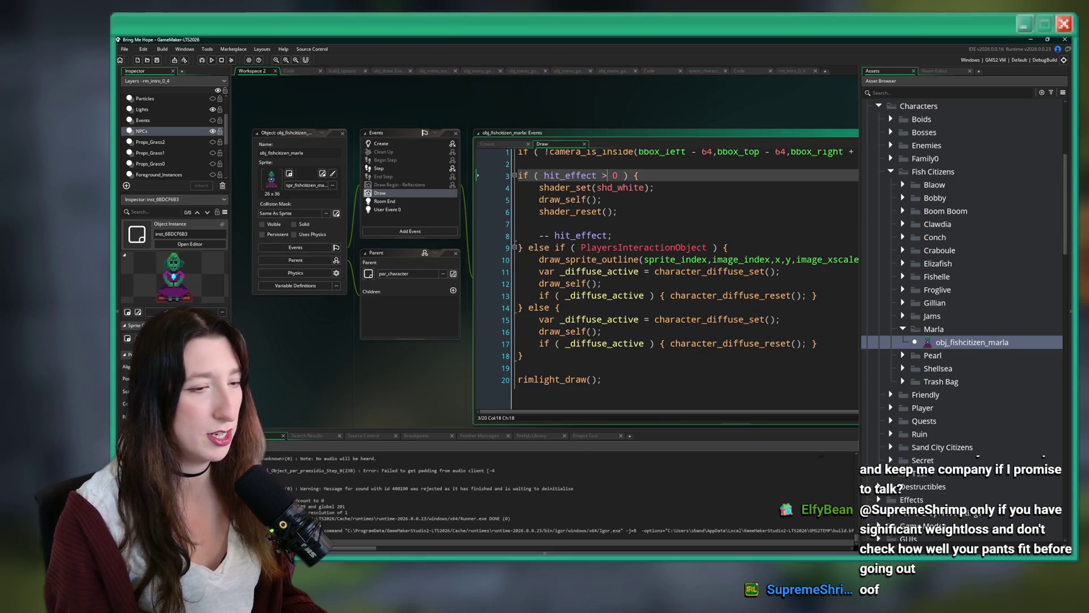
# Switch to Marla.aseprite in Aseprite and hide the box beneath Marla
pyautogui.hotkey('alt', 'Tab')
pyautogui.click(274, 476)
pyautogui.scroll(-2, 426, 388)
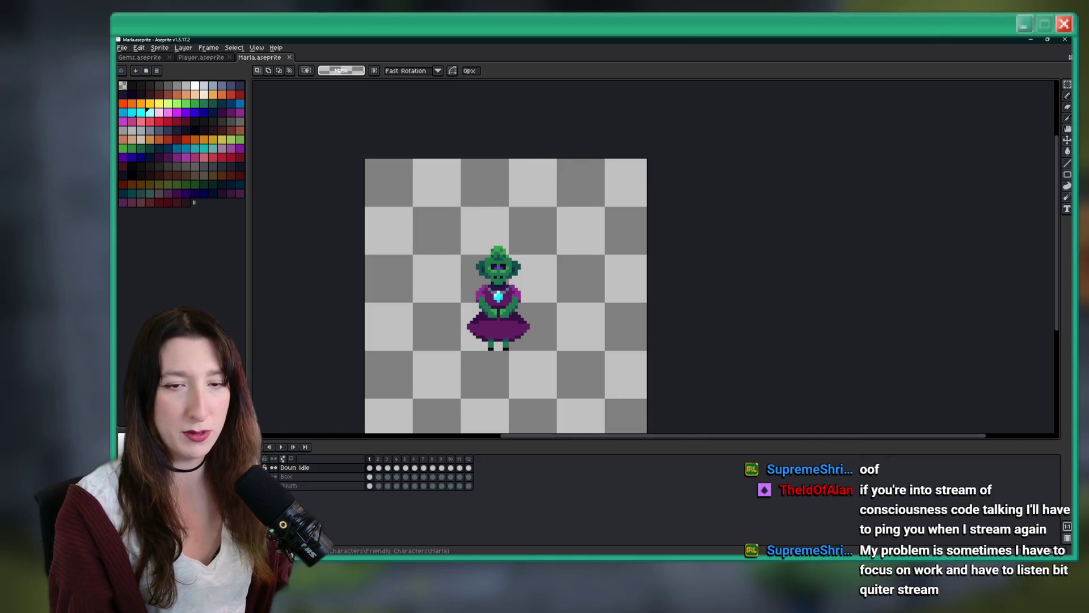
# Make the Box layer the active layer, viewing it alone and then with Marla shown again
pyautogui.click(274, 477)
pyautogui.click(274, 468)
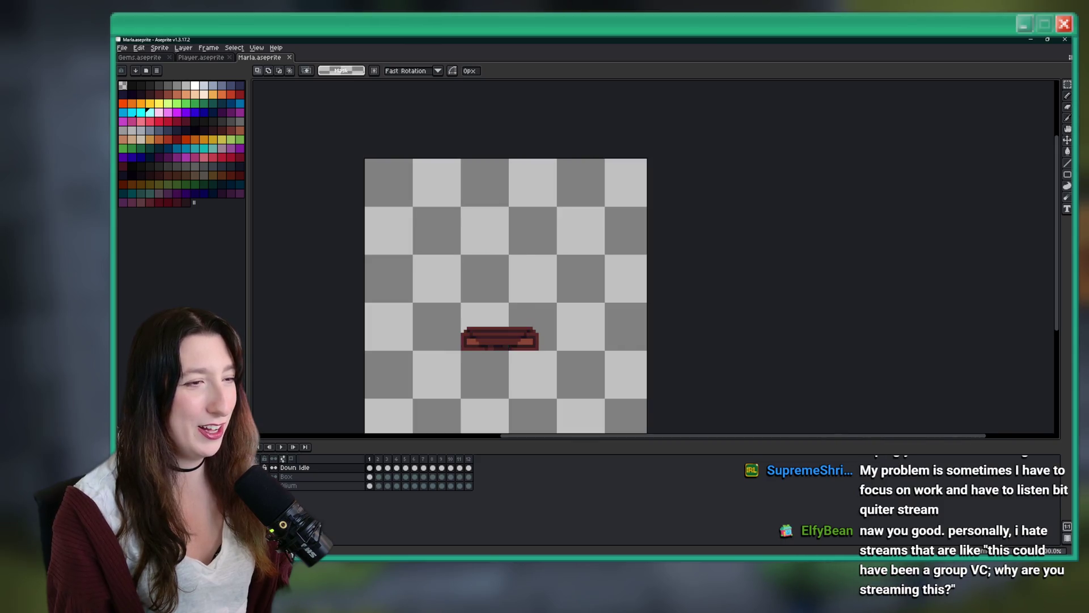
pyautogui.click(286, 476)
pyautogui.scroll(1, 462, 340)
pyautogui.press('i')
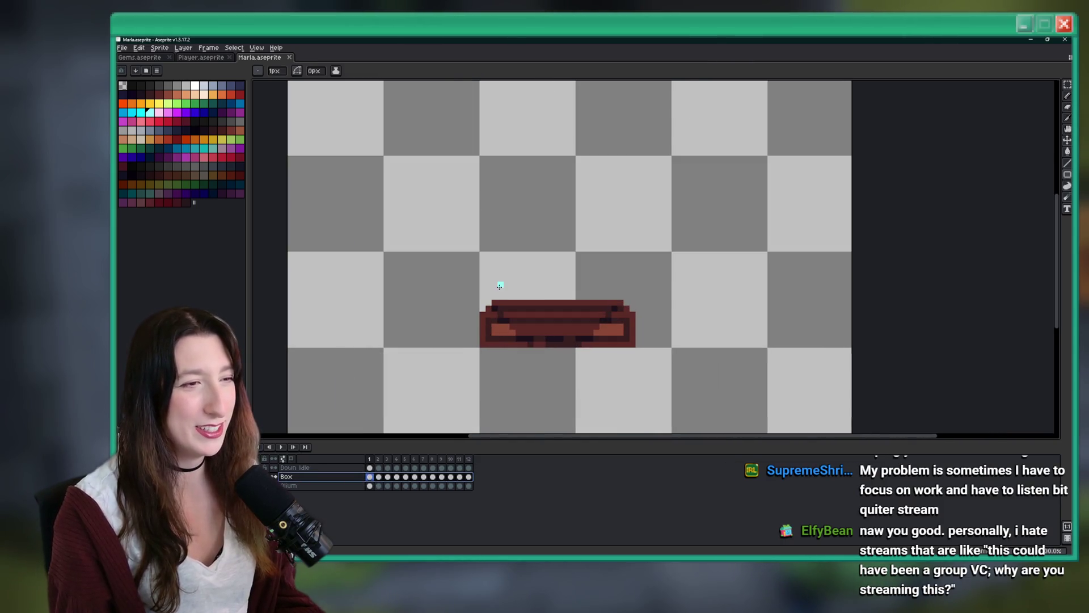
pyautogui.scroll(1, 488, 307)
pyautogui.click(273, 467)
pyautogui.scroll(2, 371, 384)
# Draw the bigger box's left and bottom edges with the Pencil and fill it brown
pyautogui.press('b')
pyautogui.moveTo(422, 352); pyautogui.dragTo(431, 276)
pyautogui.hotkey('ctrl', 'z')
pyautogui.moveTo(410, 346)
pyautogui.mouseDown()
pyautogui.moveTo(410, 298)
pyautogui.moveTo(633, 295)
pyautogui.moveTo(699, 302)
pyautogui.moveTo(710, 371)
pyautogui.mouseUp()
pyautogui.press('g')
pyautogui.click(697, 337)
# Show Marla on the new box, play the idle animation to check it, and undo the last stroke
pyautogui.scroll(-4, 699, 338)
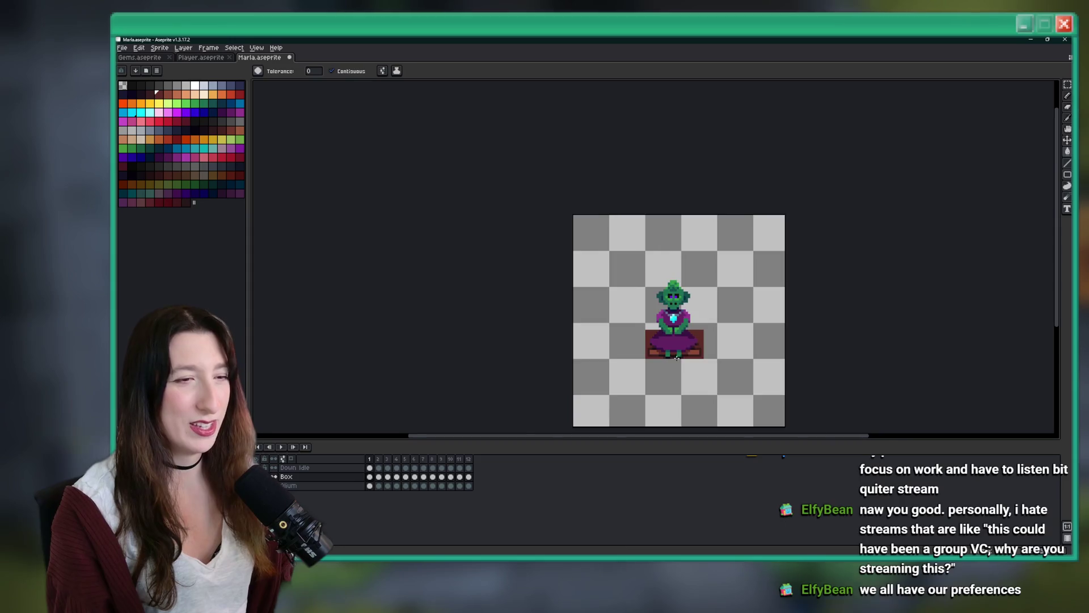
pyautogui.scroll(2, 676, 357)
pyautogui.click(274, 467)
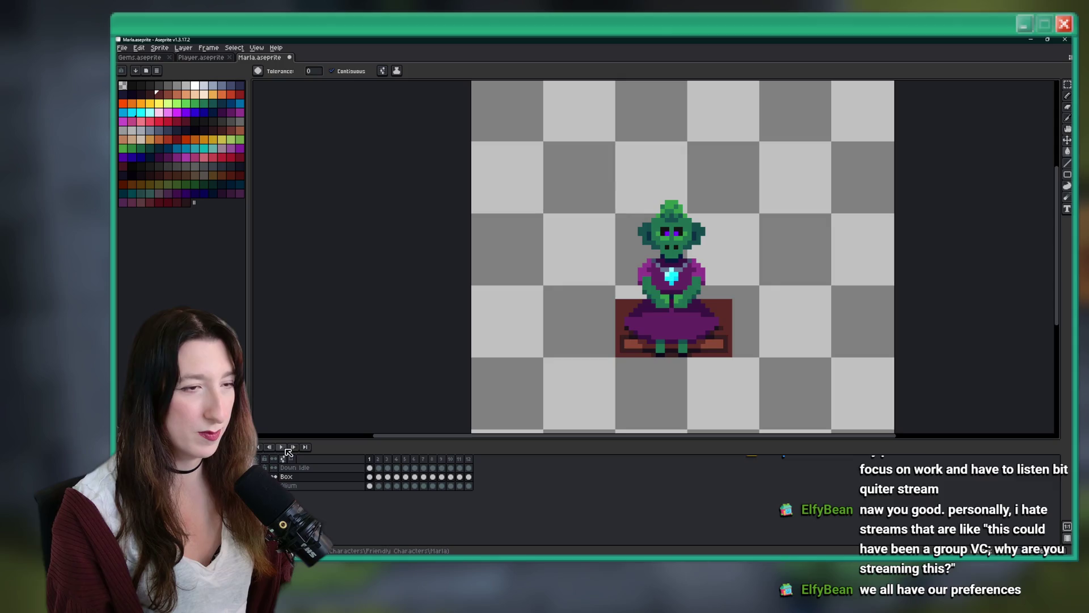
pyautogui.press('Return')
pyautogui.scroll(-2, 673, 384)
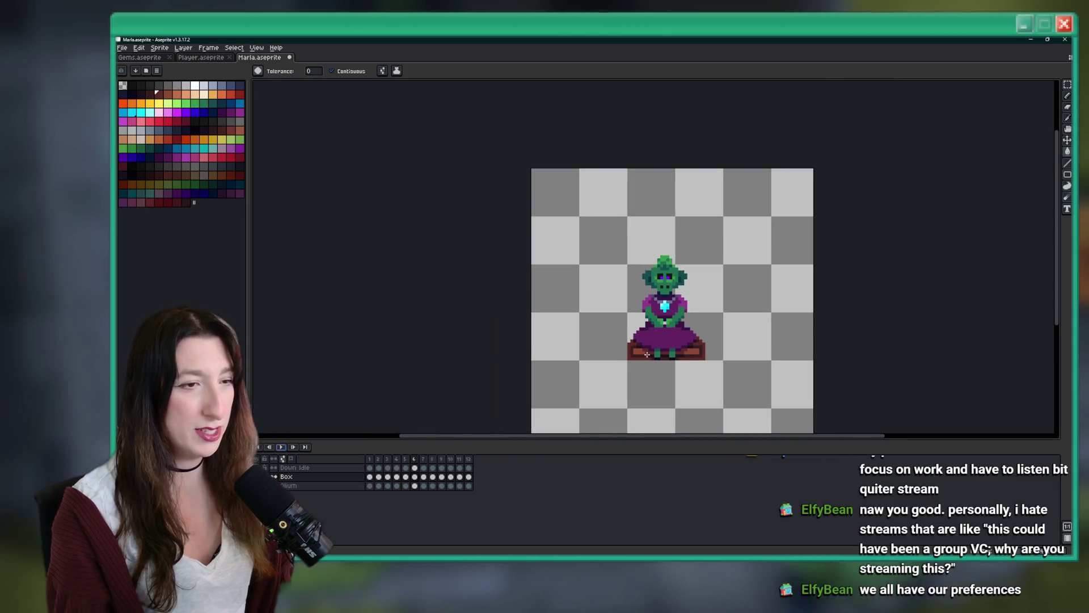
pyautogui.scroll(4, 681, 340)
pyautogui.press('b')
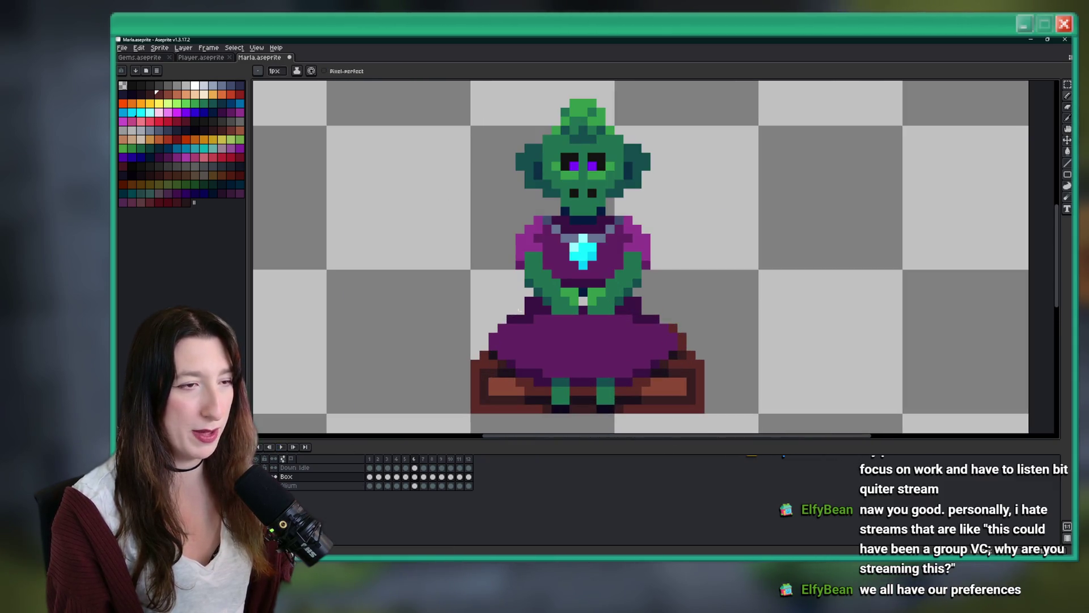
pyautogui.scroll(-2, 465, 363)
pyautogui.hotkey('ctrl', 'z')
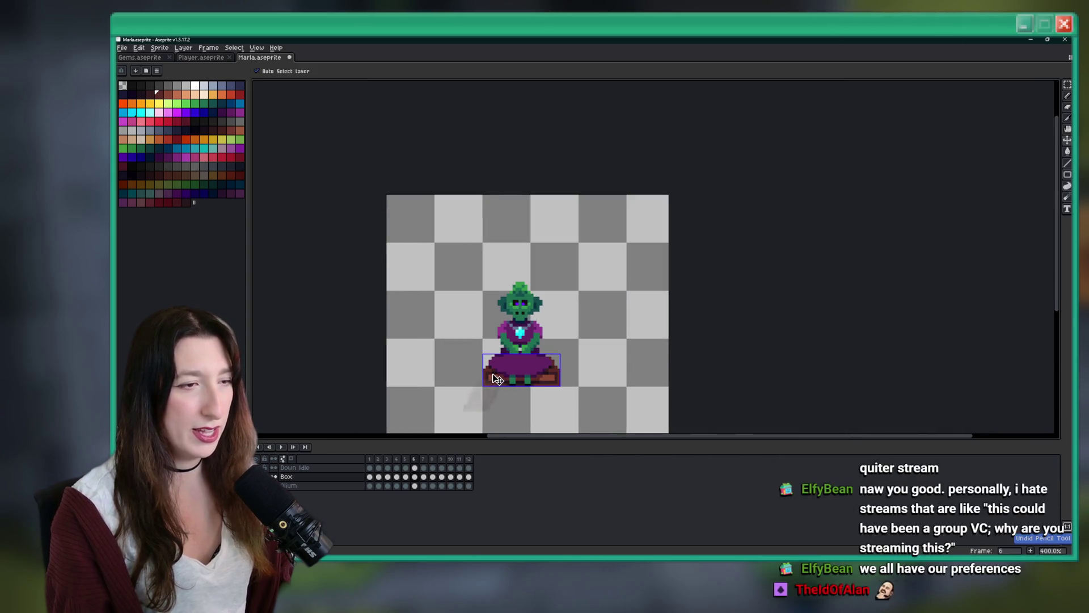
# On the Box layer's first frame, sample the box brown and fill its dark-red top light brown
pyautogui.click(370, 476)
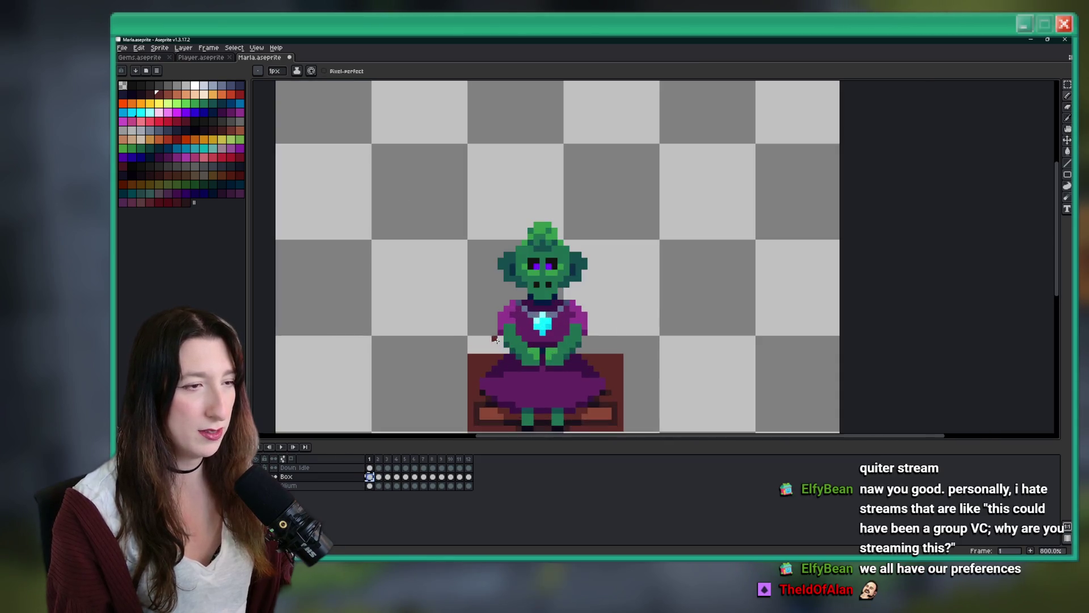
pyautogui.scroll(2, 498, 351)
pyautogui.press('i')
pyautogui.scroll(3, 489, 299)
pyautogui.click(510, 328)
pyautogui.press('b')
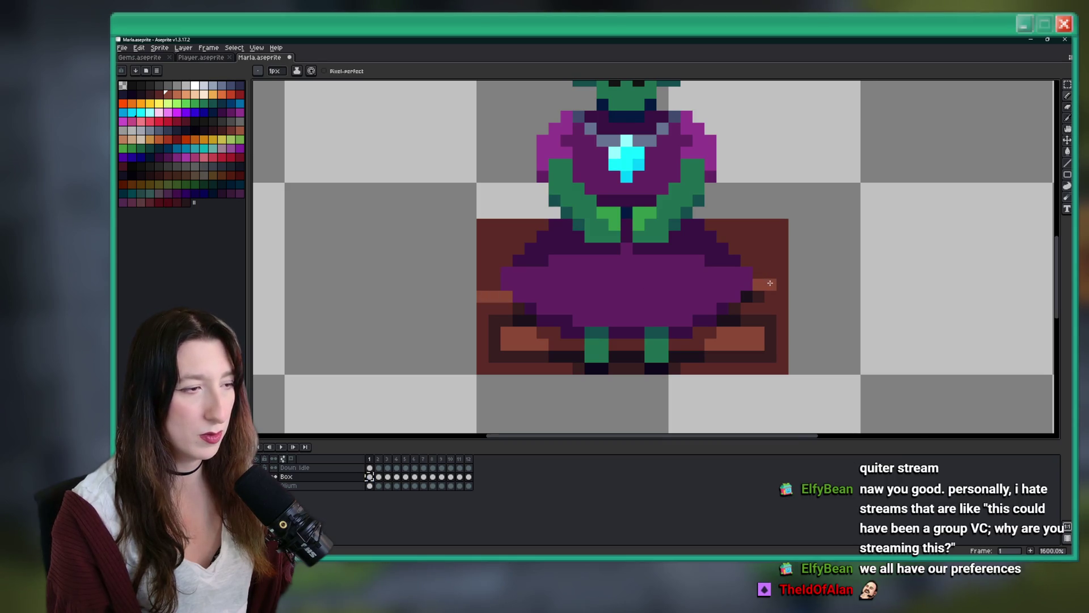
pyautogui.press('g')
pyautogui.click(715, 233)
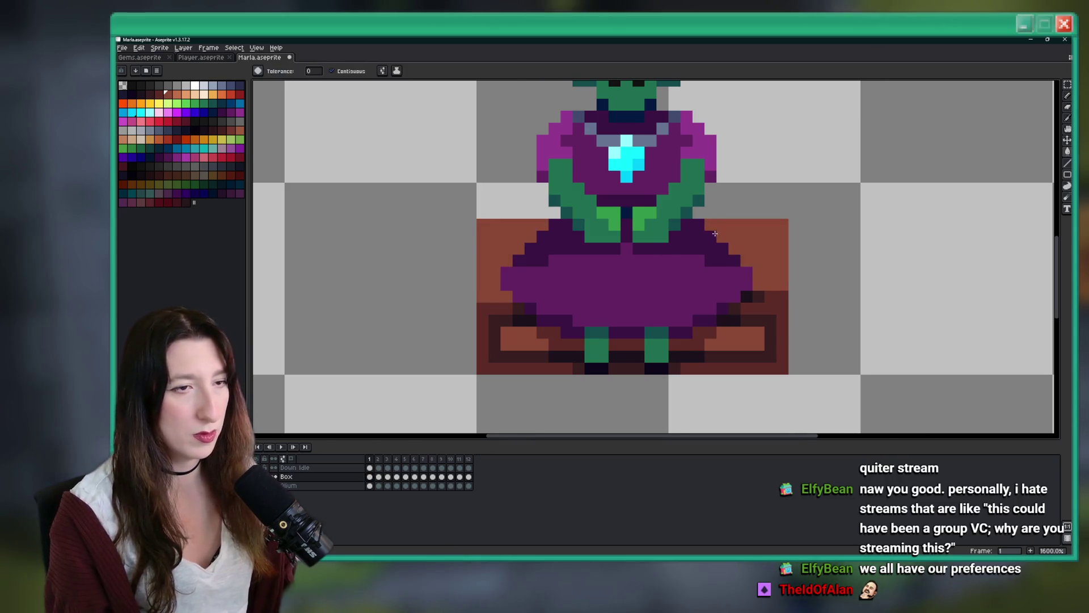
# Paint a light-brown row on the box's right side and pan to see the whole sprite
pyautogui.scroll(-4, 715, 233)
pyautogui.scroll(4, 801, 241)
pyautogui.press('b')
pyautogui.moveTo(820, 254)
pyautogui.mouseDown()
pyautogui.moveTo(860, 251)
pyautogui.moveTo(842, 242)
pyautogui.mouseUp()
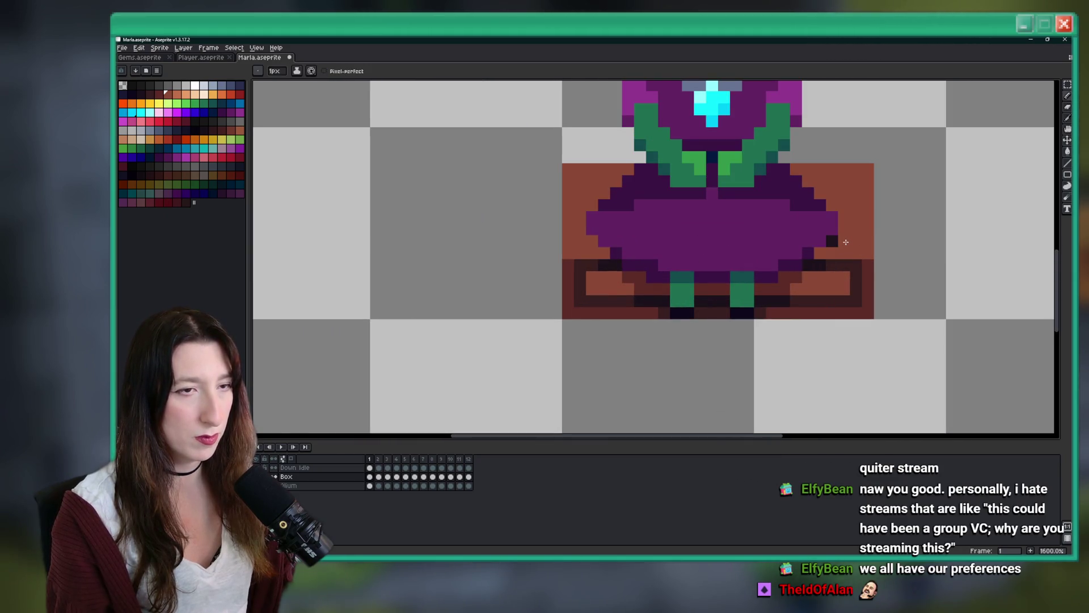
pyautogui.click(831, 242)
pyautogui.scroll(-4, 645, 248)
pyautogui.moveTo(598, 226)
pyautogui.mouseDown()
pyautogui.moveTo(625, 227)
pyautogui.moveTo(588, 291)
pyautogui.mouseUp()
pyautogui.scroll(-1, 587, 291)
pyautogui.scroll(5, 553, 318)
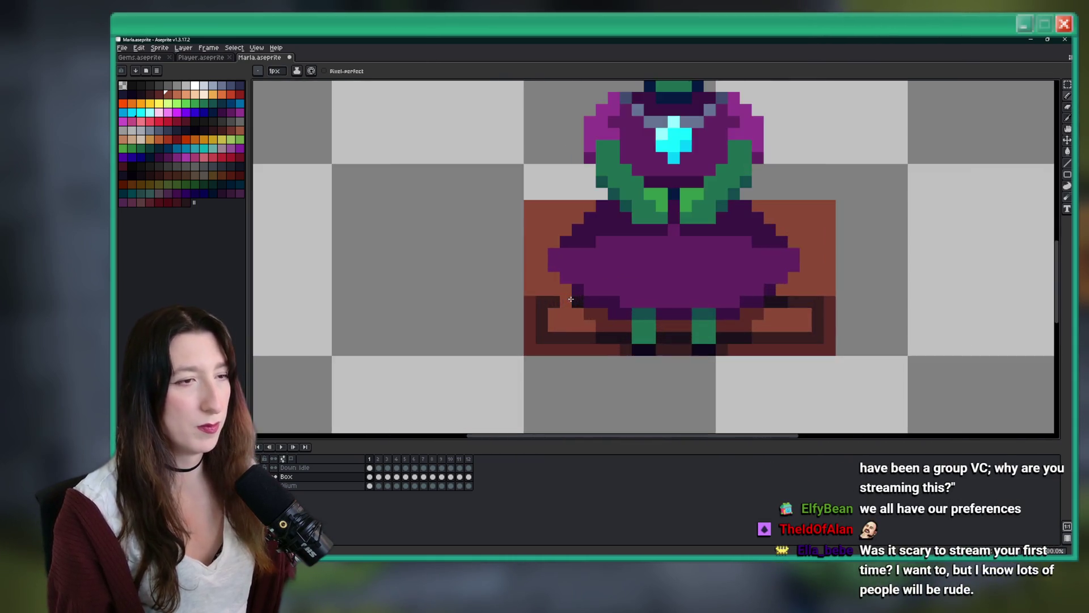
# Try dark fills on the box interior and top, undoing both, and check the box alone
pyautogui.press('i')
pyautogui.press('g')
pyautogui.click(555, 346)
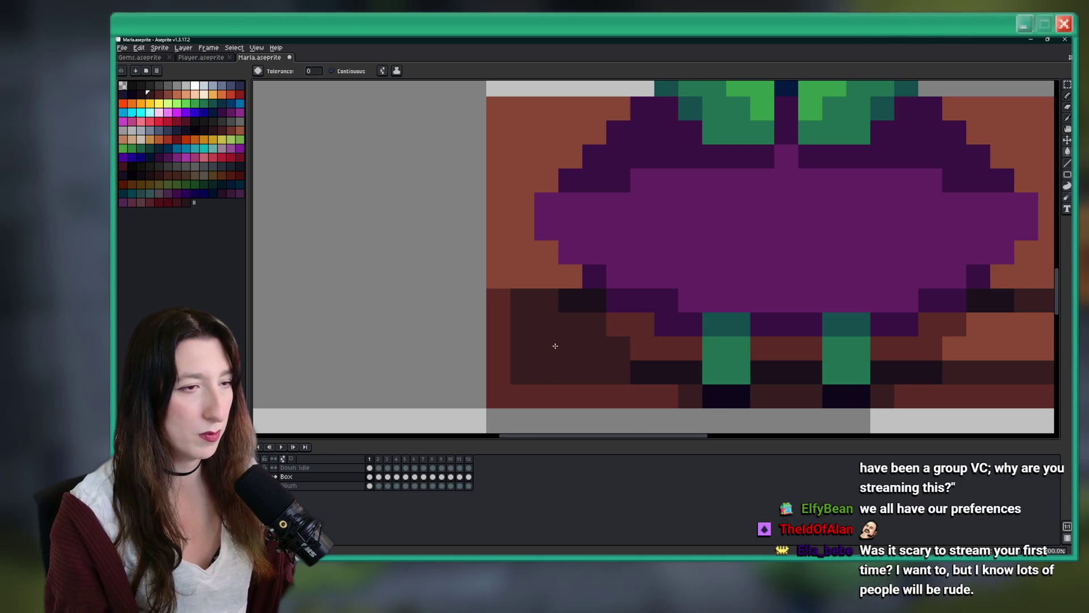
pyautogui.scroll(-2, 555, 346)
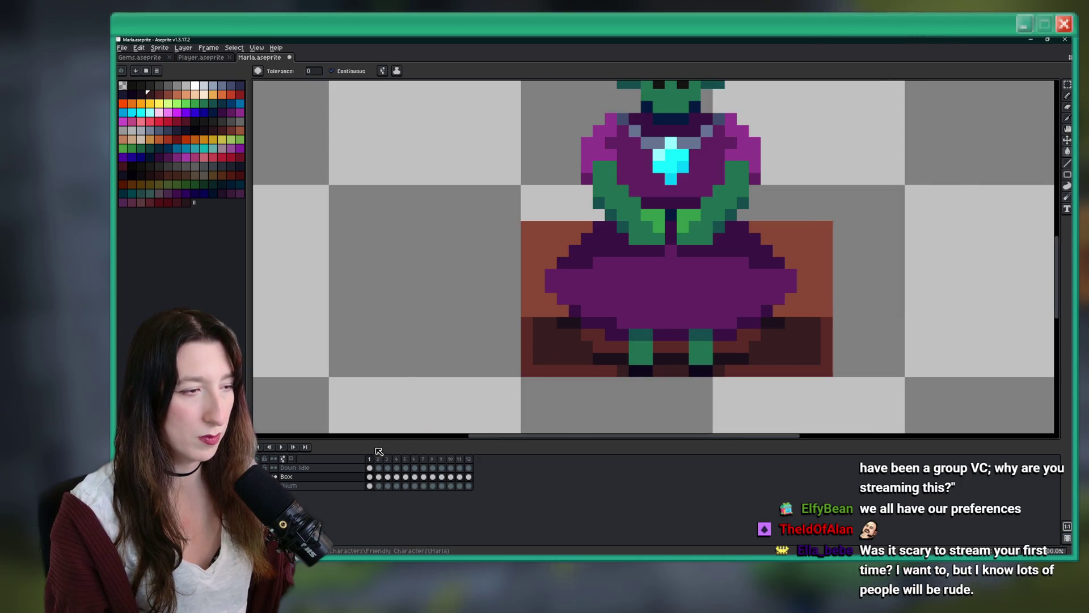
pyautogui.hotkey('ctrl', 'z')
pyautogui.hotkey('ctrl', 'z')
pyautogui.click(273, 467)
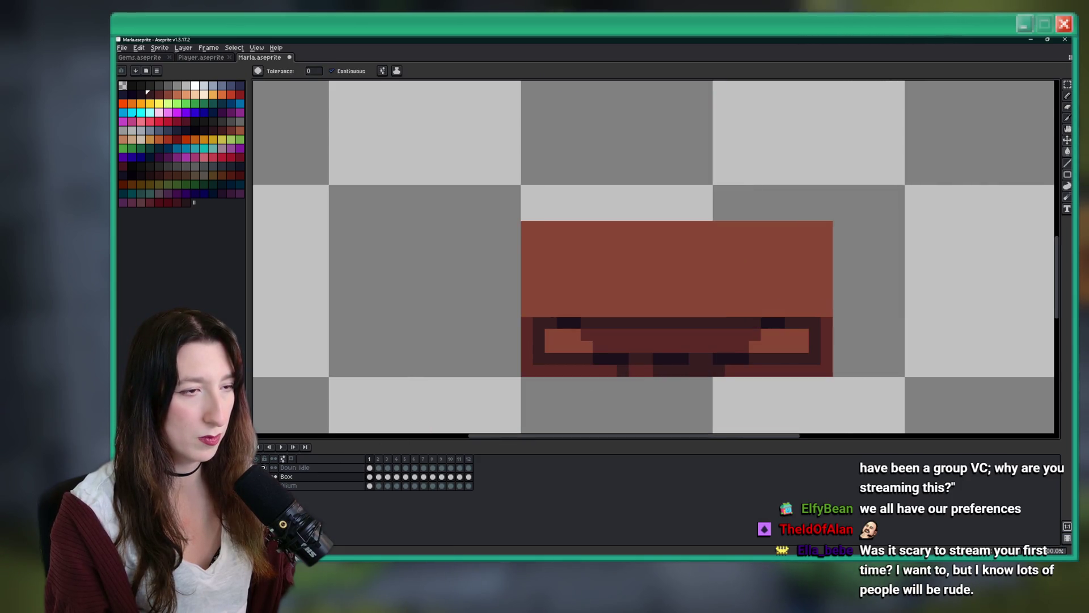
pyautogui.click(273, 468)
pyautogui.click(553, 311)
pyautogui.hotkey('ctrl', 'z')
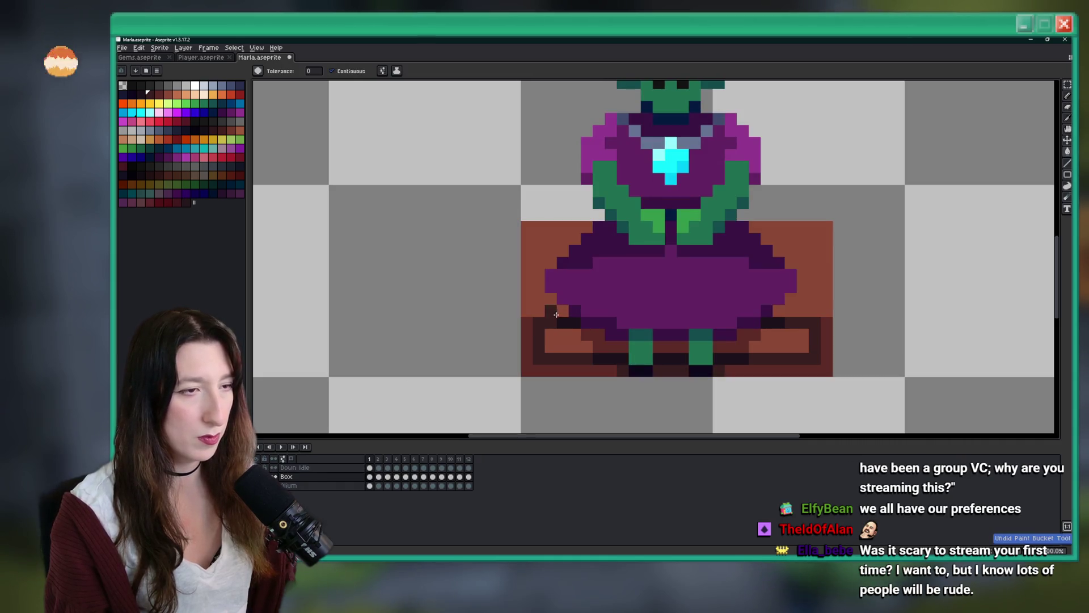
# Pick dark palette colours and darken the box's right edge and bottom strip
pyautogui.press('b')
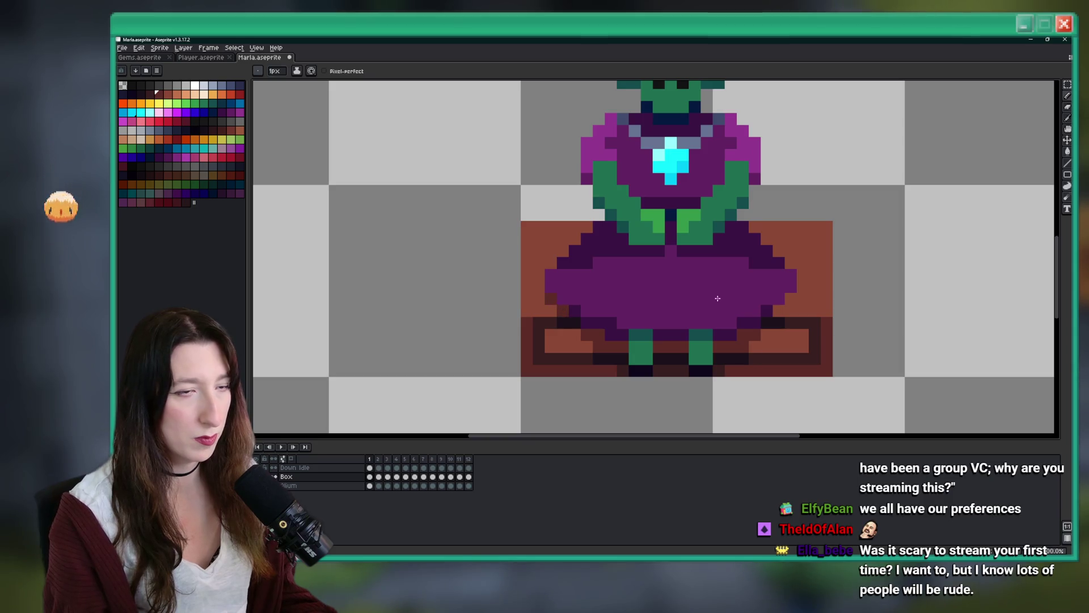
pyautogui.scroll(-5, 790, 301)
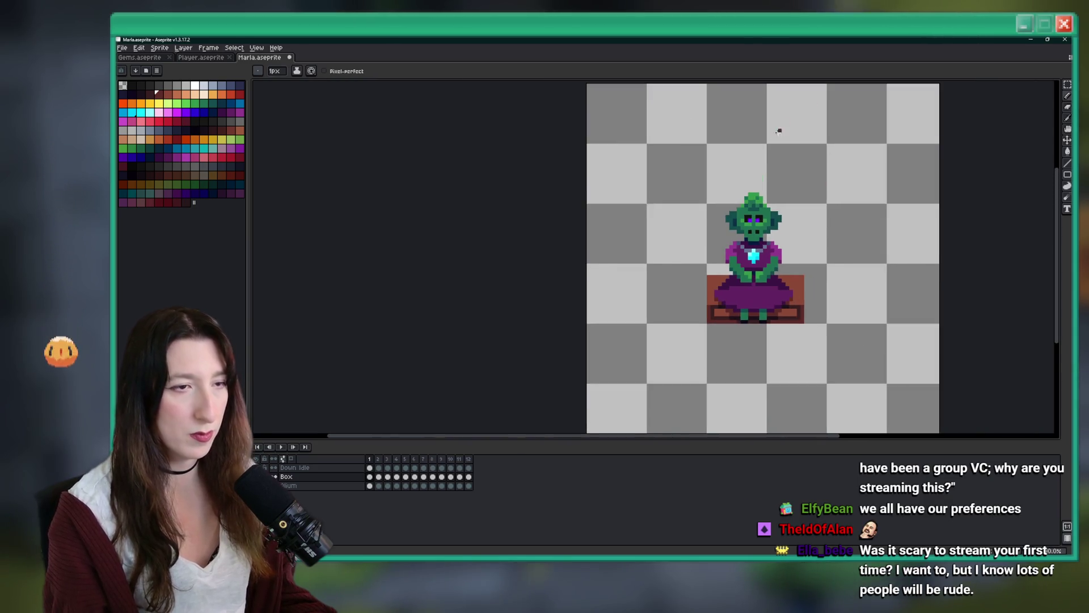
pyautogui.scroll(-1, 785, 126)
pyautogui.scroll(5, 662, 377)
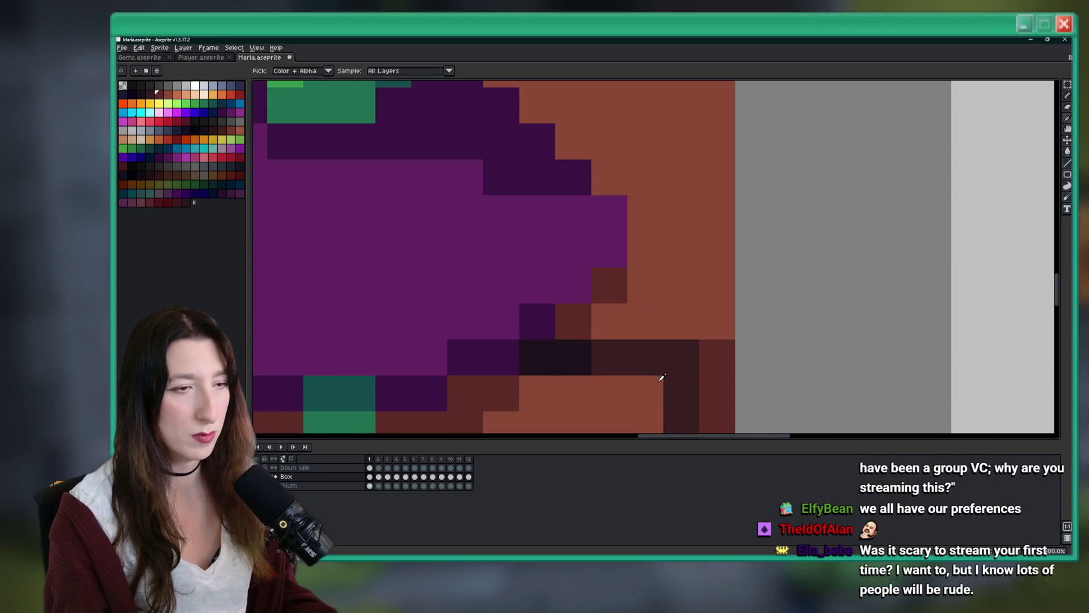
pyautogui.scroll(-2, 721, 372)
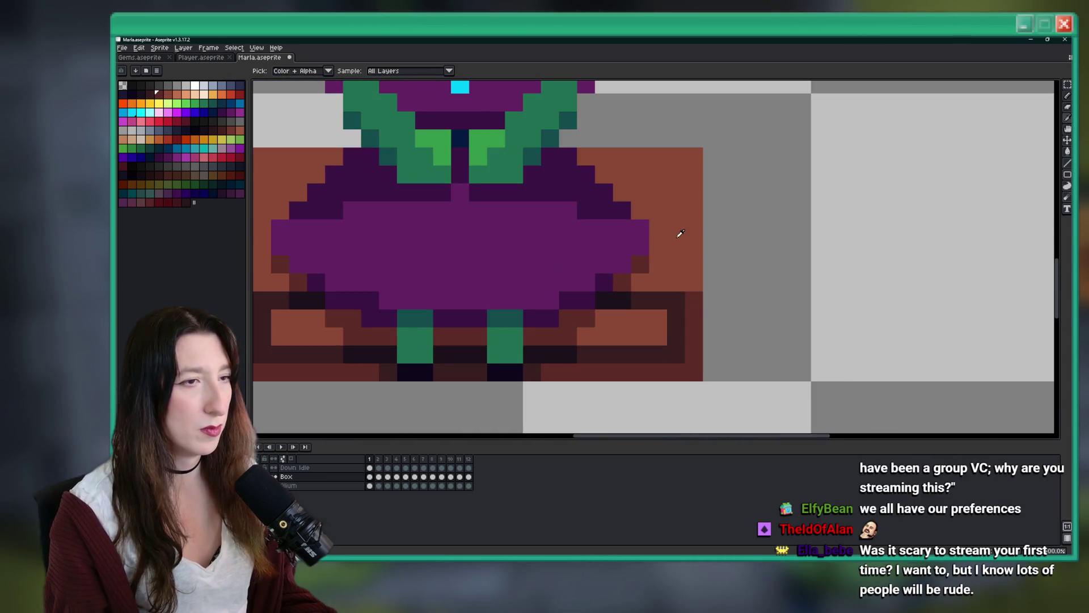
pyautogui.click(176, 174)
pyautogui.press('g')
pyautogui.click(691, 307)
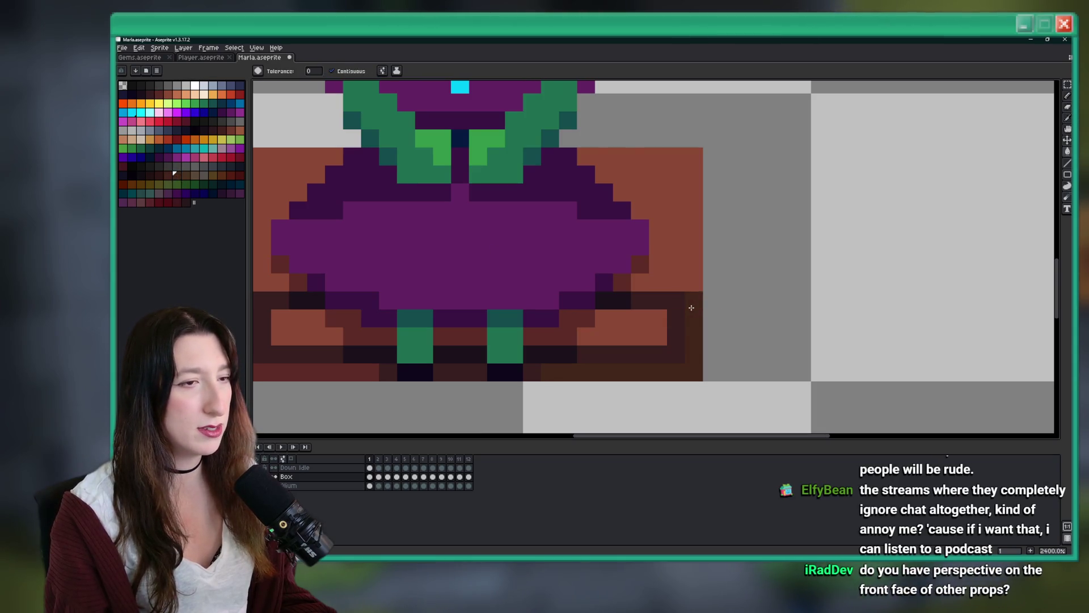
pyautogui.keyDown('alt'); pyautogui.click(675, 310); pyautogui.keyUp('alt')
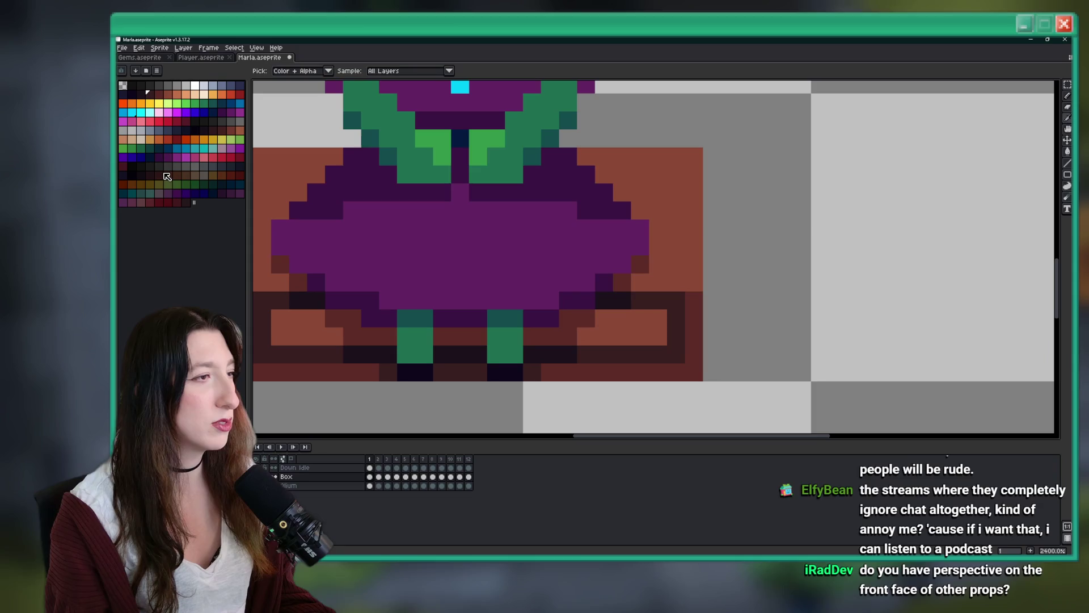
pyautogui.click(220, 132)
pyautogui.press('b')
pyautogui.press('g')
pyautogui.click(686, 319)
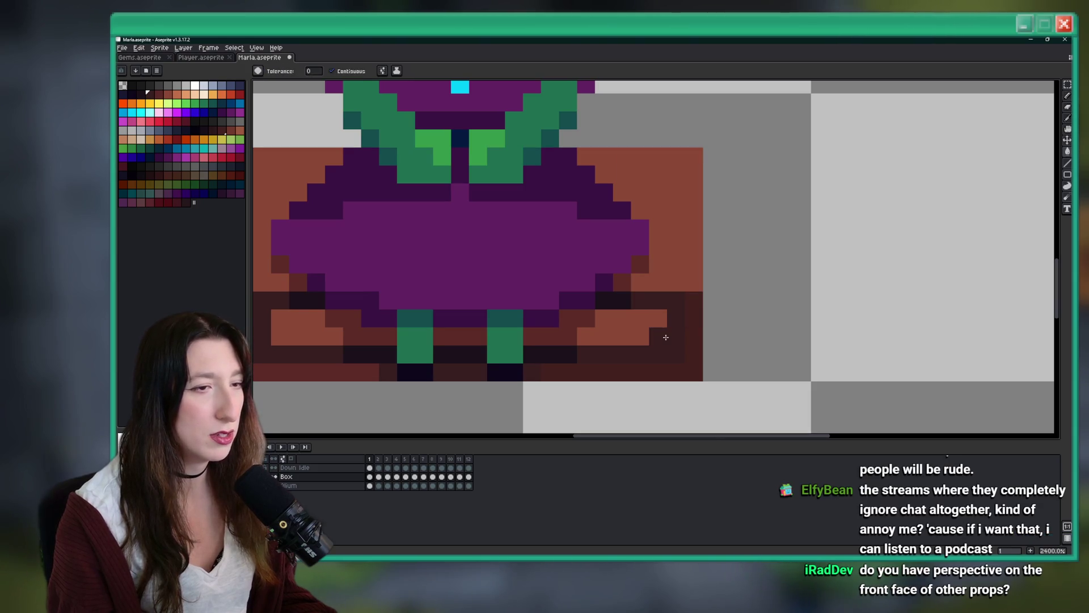
# Fill the box's light-brown strips darker brown, matching the left strip to the right
pyautogui.click(212, 130)
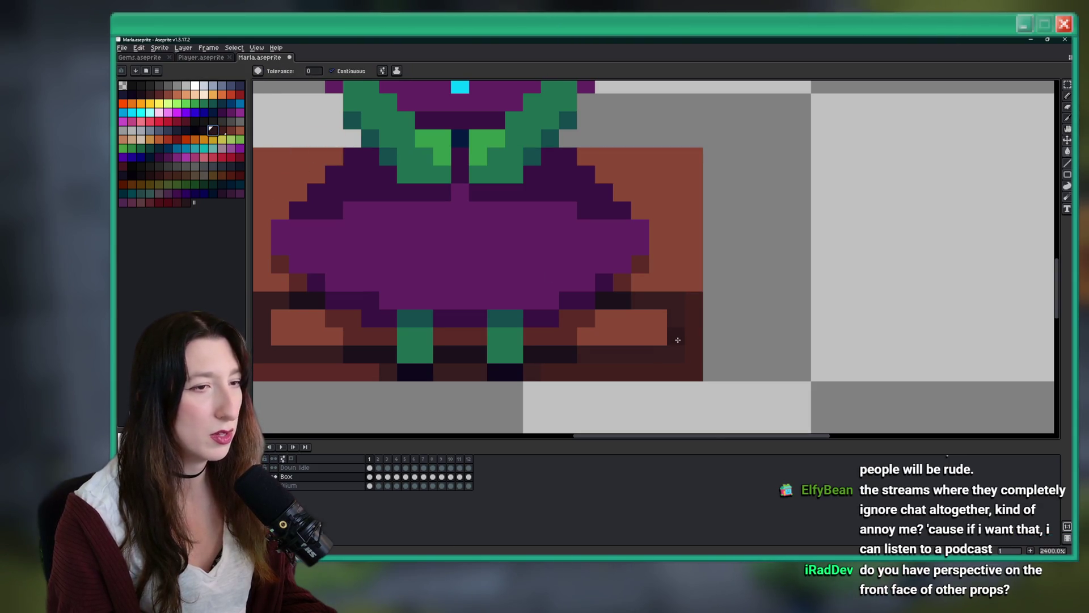
pyautogui.click(642, 325)
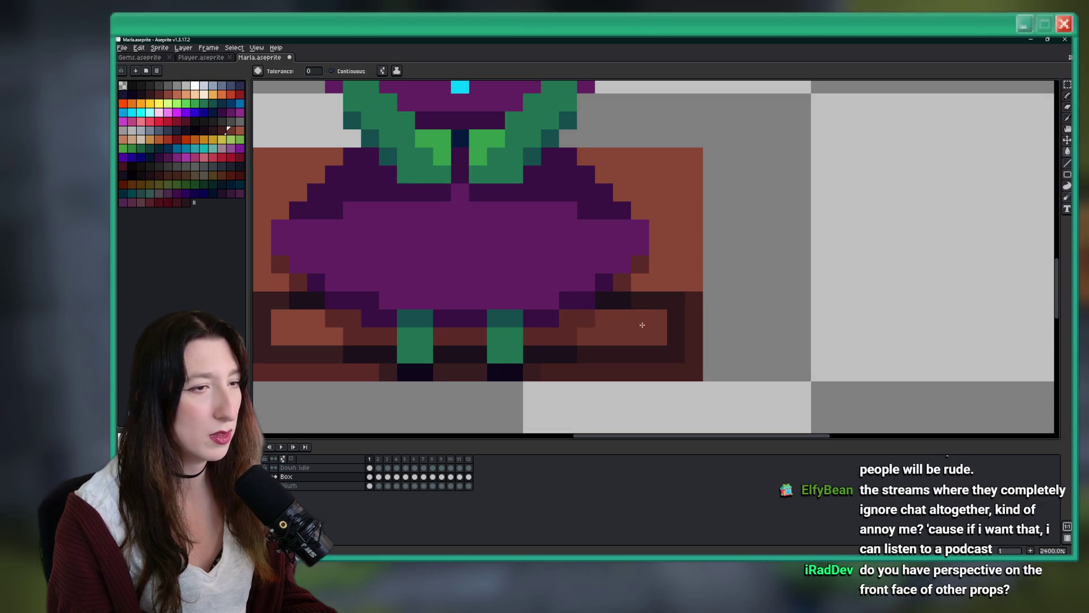
pyautogui.click(659, 284)
pyautogui.scroll(-4, 661, 282)
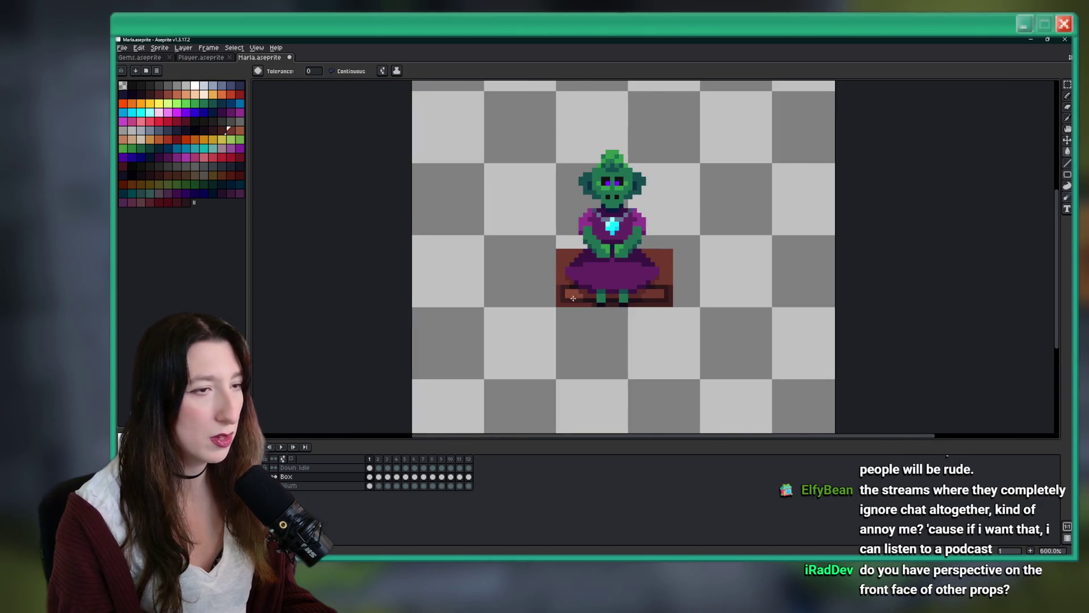
pyautogui.scroll(3, 585, 259)
pyautogui.keyDown('alt'); pyautogui.click(794, 241); pyautogui.keyUp('alt')
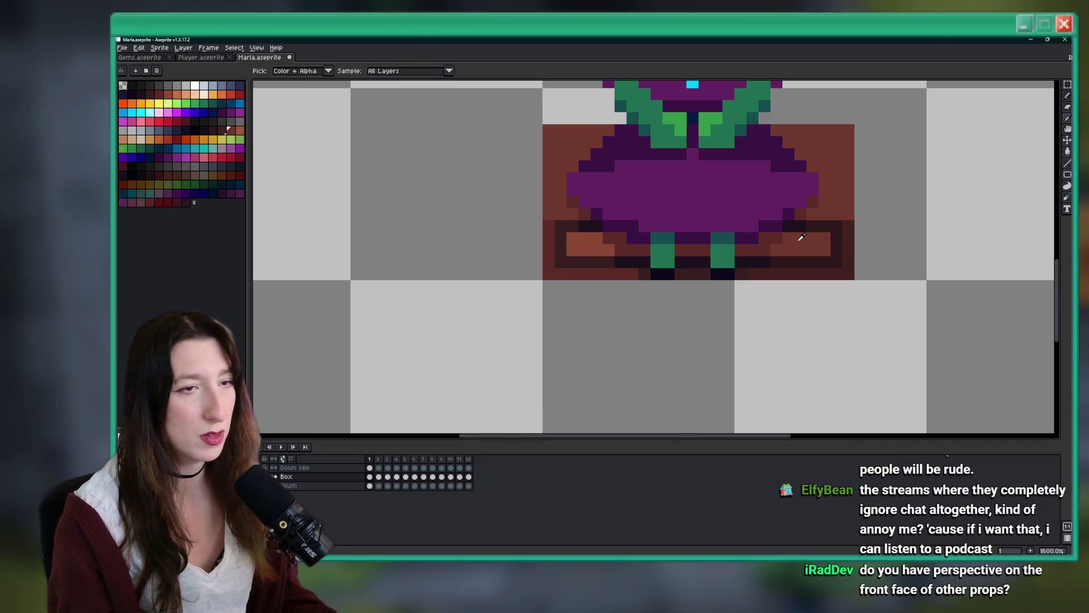
pyautogui.click(592, 243)
pyautogui.scroll(2, 585, 213)
pyautogui.keyDown('alt'); pyautogui.click(586, 214); pyautogui.keyUp('alt')
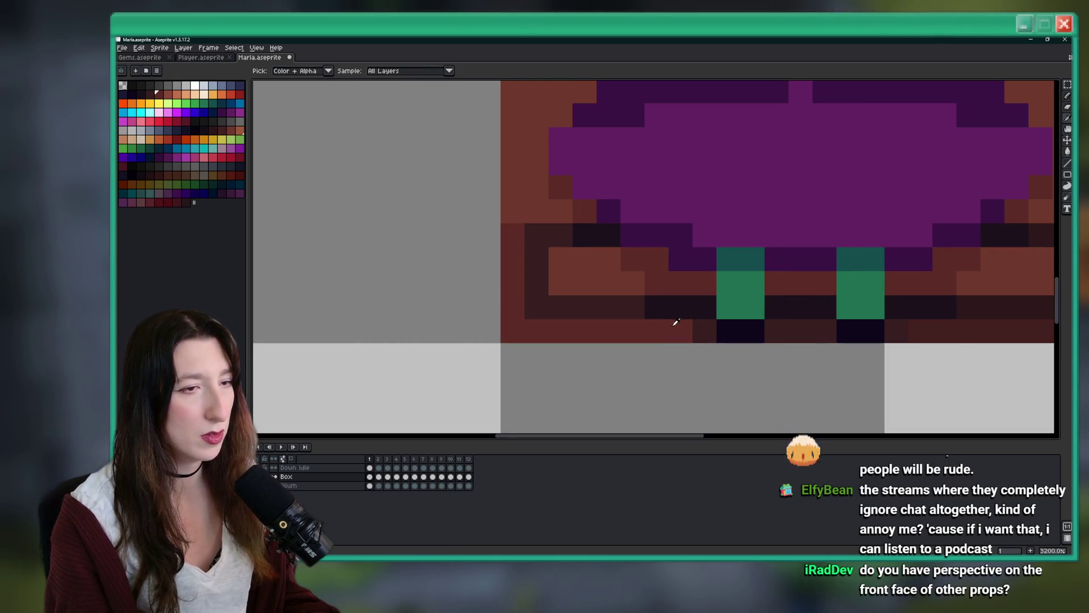
pyautogui.scroll(-1, 592, 327)
pyautogui.scroll(-4, 592, 328)
pyautogui.scroll(4, 271, 163)
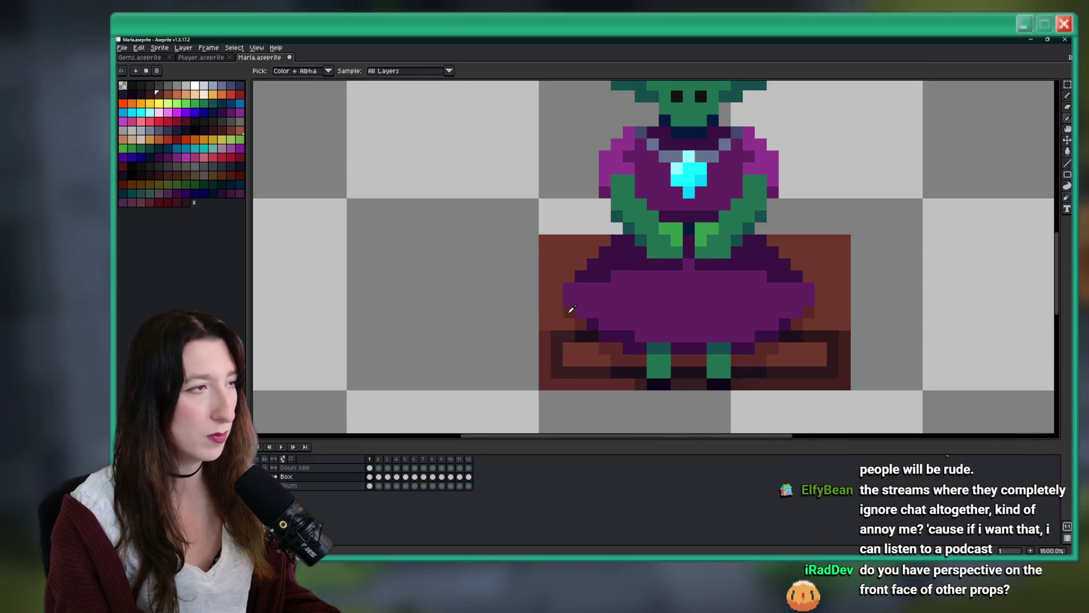
# Draw dark-brown pixels along the box's lower rows with the Pencil
pyautogui.click(232, 132)
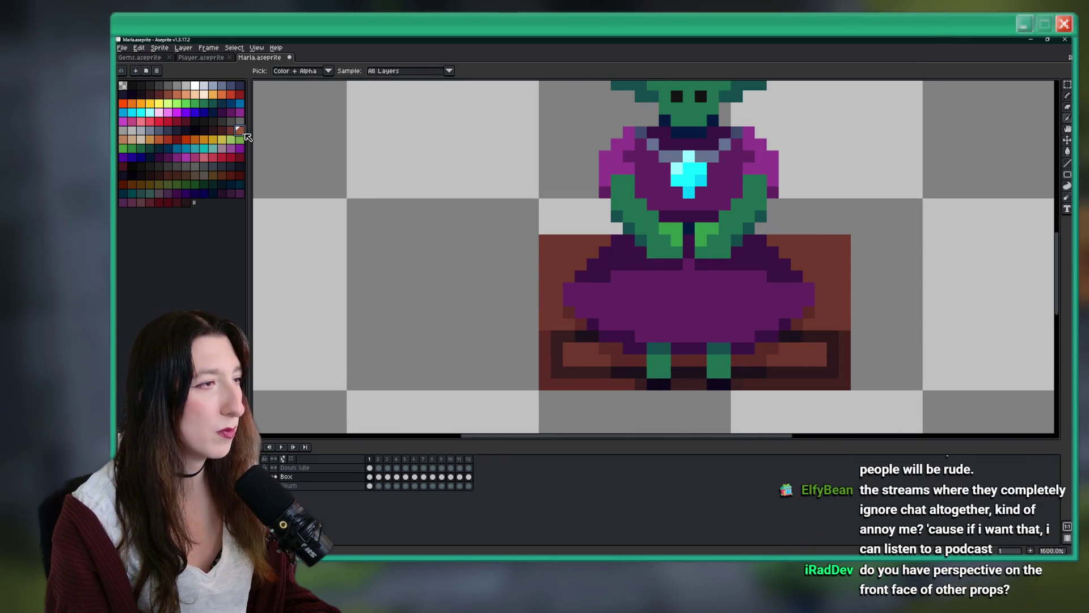
pyautogui.press('b')
pyautogui.scroll(1, 567, 315)
pyautogui.click(221, 133)
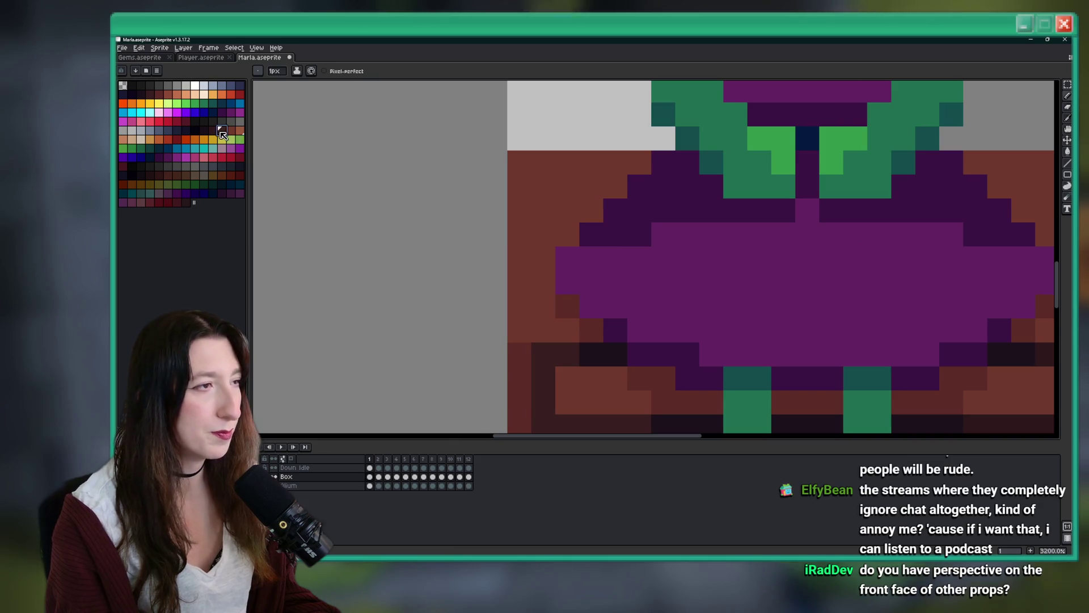
pyautogui.scroll(-1, 567, 311)
pyautogui.scroll(1, 577, 342)
pyautogui.click(601, 348)
pyautogui.moveTo(907, 348); pyautogui.dragTo(845, 372)
pyautogui.moveTo(772, 372); pyautogui.dragTo(736, 372)
pyautogui.hscroll(3, 794, 341)
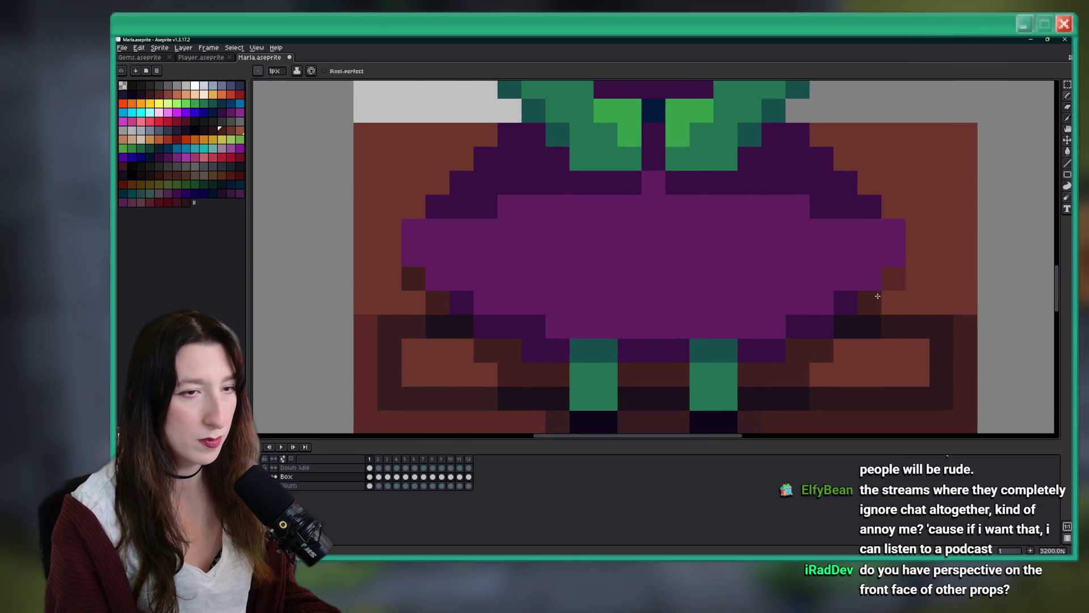
pyautogui.scroll(-6, 877, 297)
pyautogui.scroll(6, 320, 180)
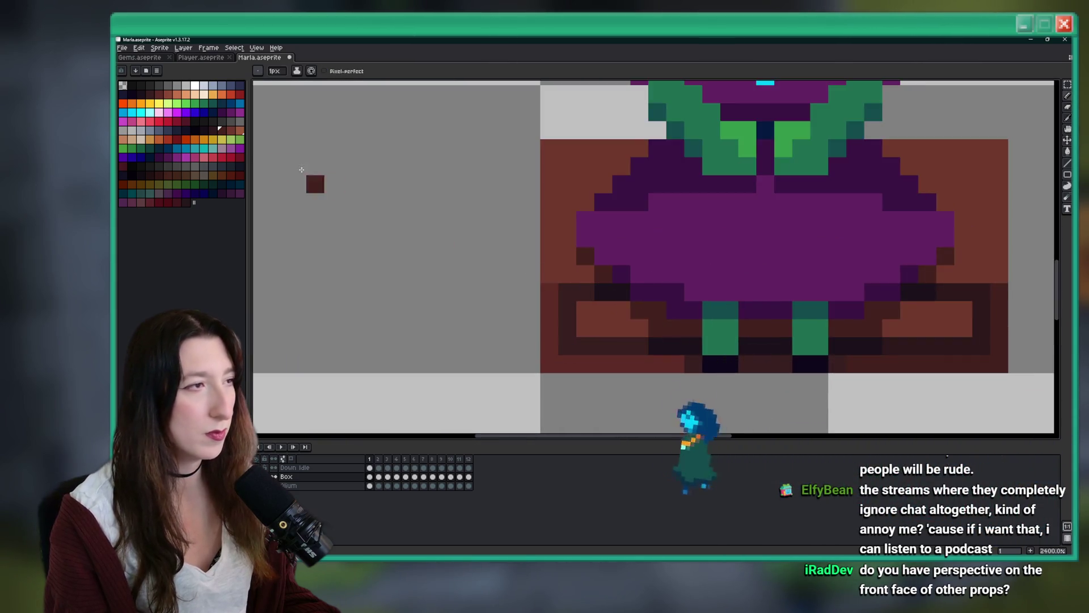
pyautogui.press('g')
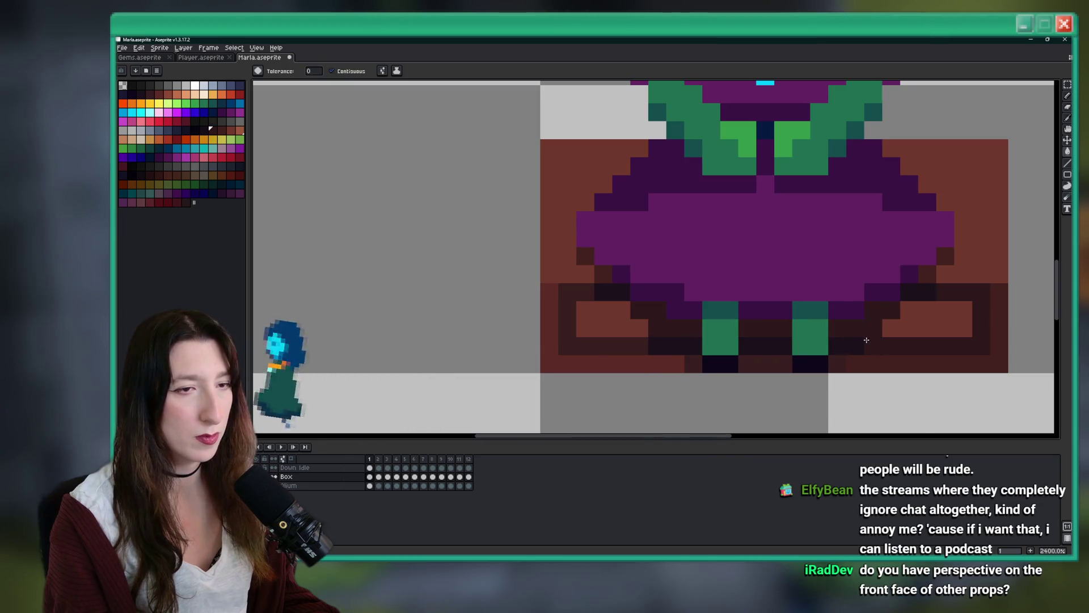
pyautogui.scroll(-6, 866, 339)
pyautogui.scroll(-1, 728, 337)
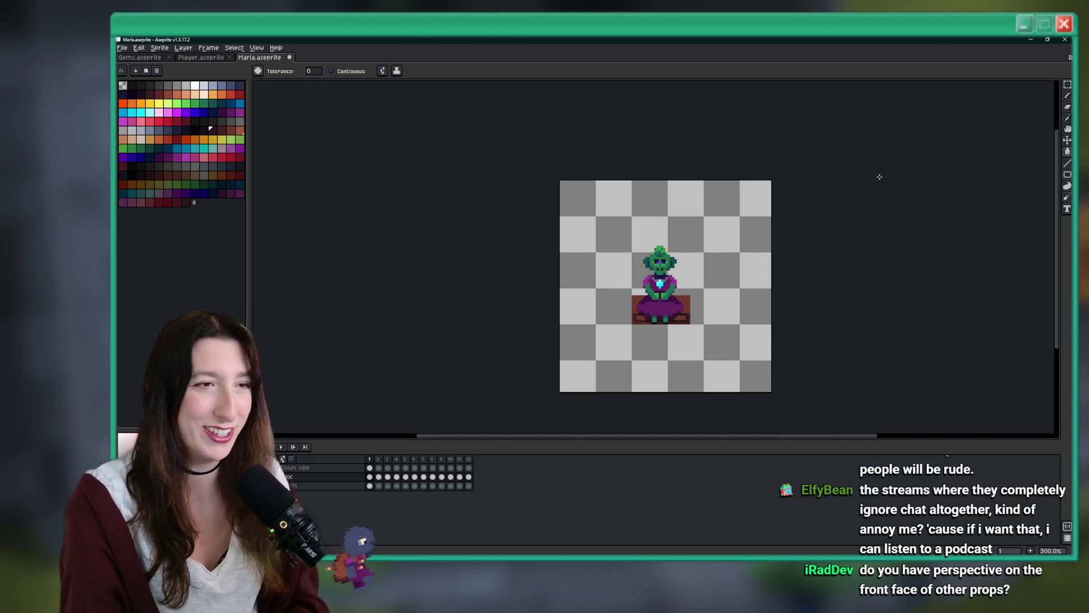
pyautogui.hscroll(3, 812, 178)
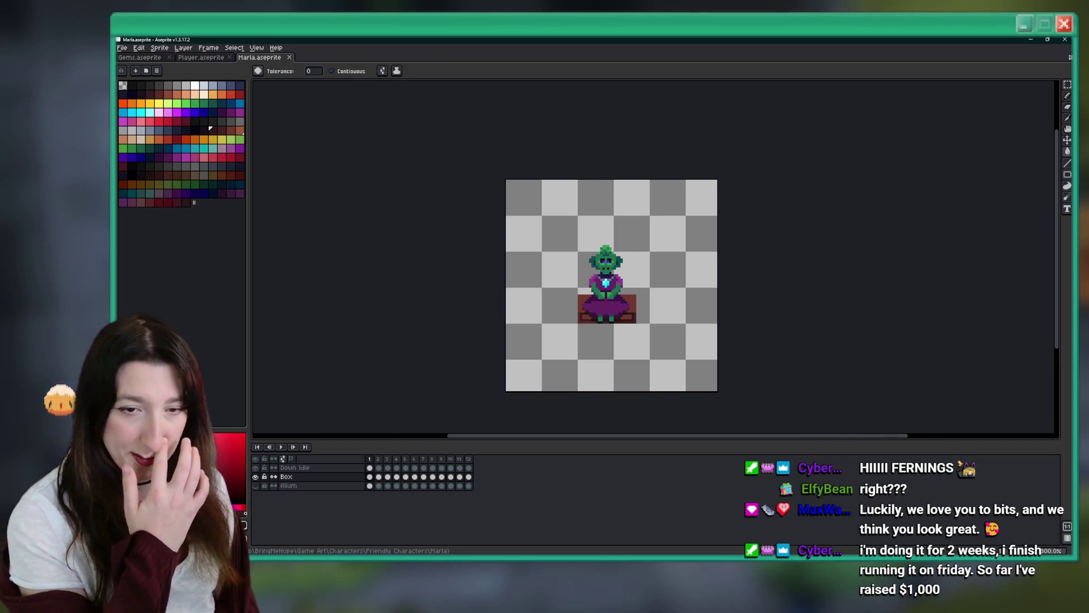
pyautogui.scroll(4, 624, 315)
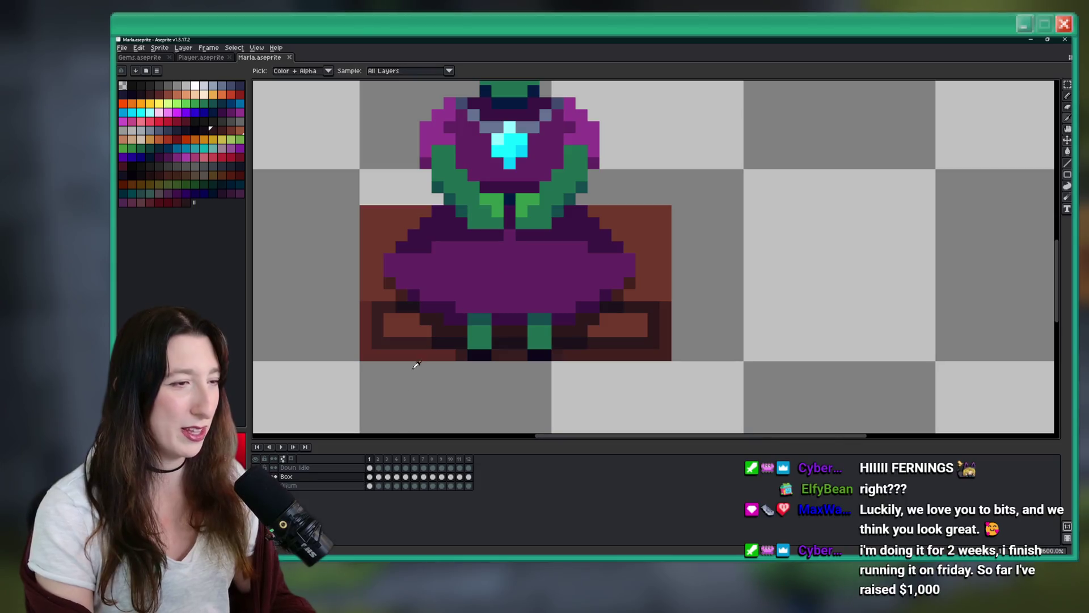
# Check the box base on Box layer frames 1, 2, 7 and 12, then play and stop the animation
pyautogui.click(370, 477)
pyautogui.click(379, 477)
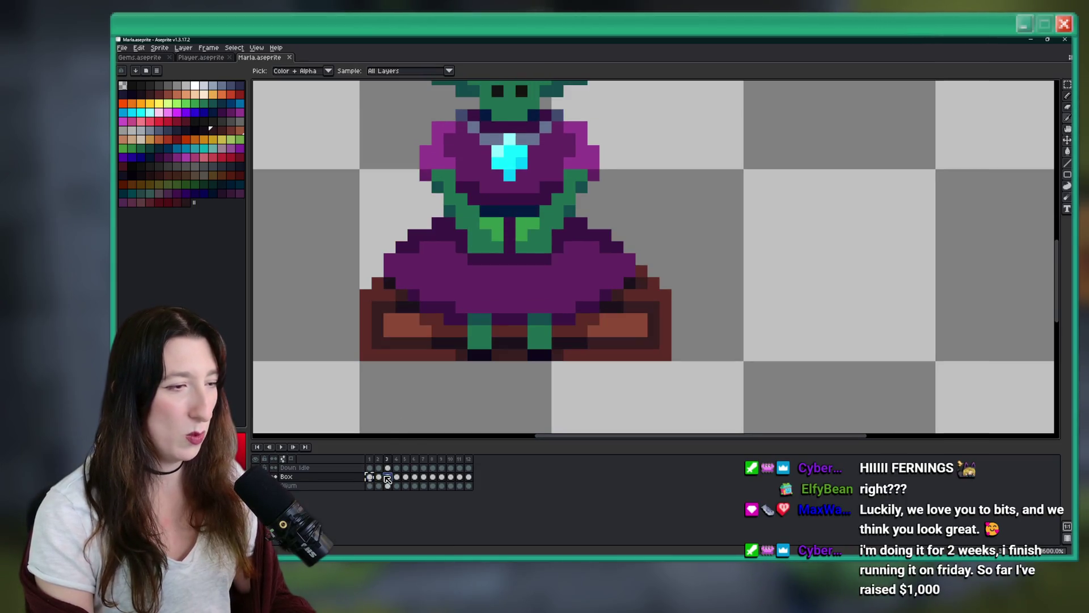
pyautogui.scroll(-5, 408, 385)
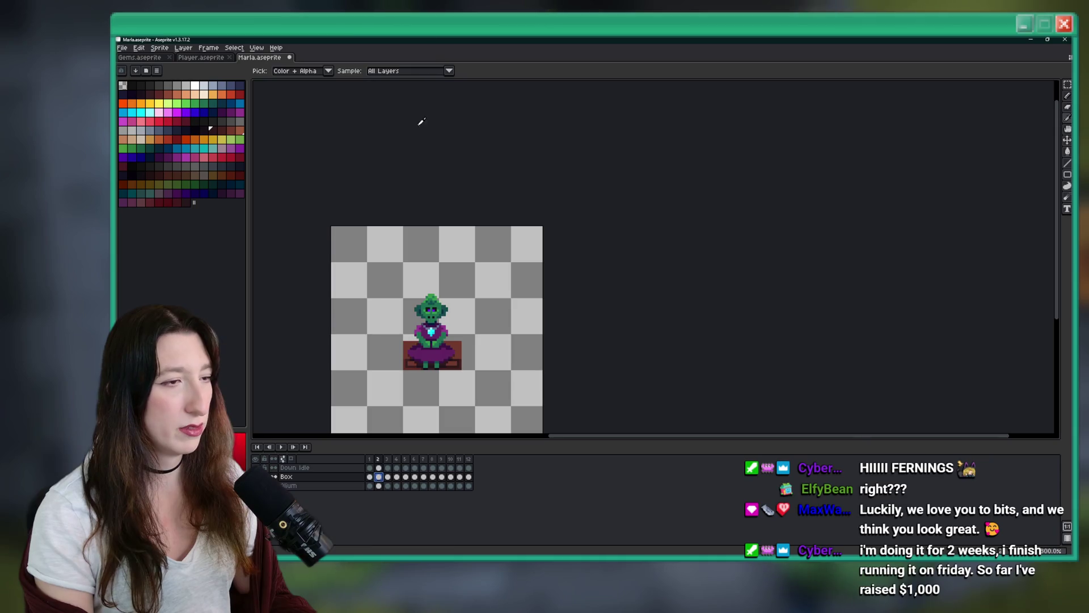
pyautogui.click(424, 477)
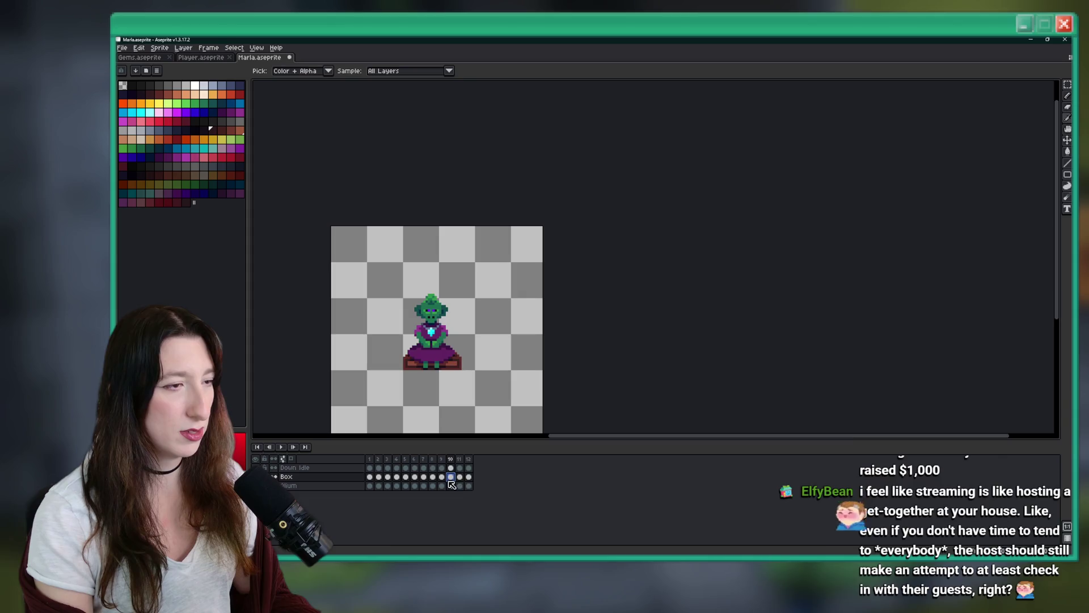
pyautogui.click(468, 477)
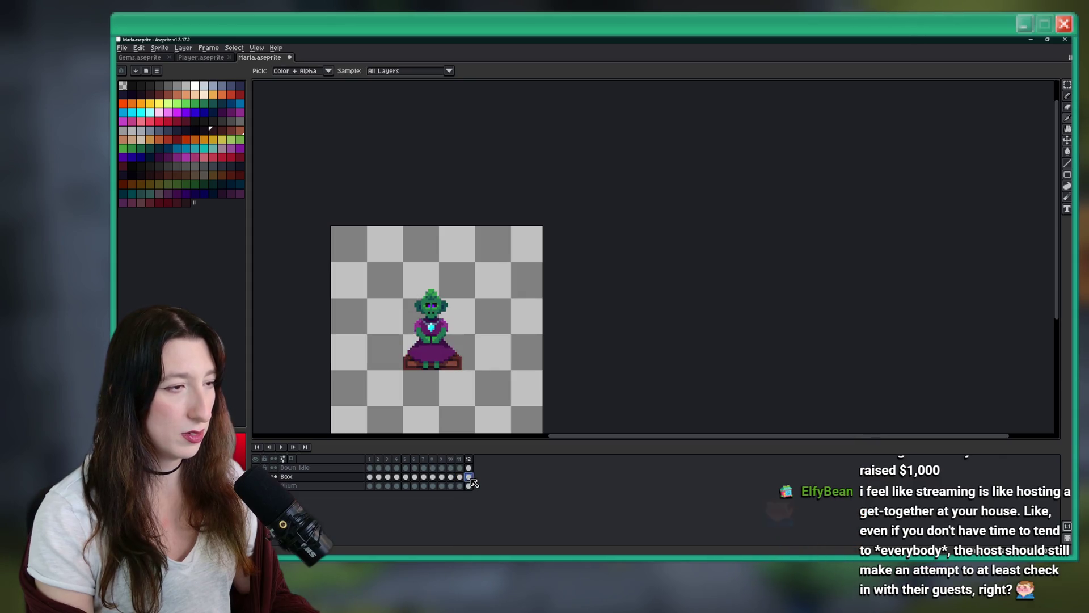
pyautogui.click(281, 447)
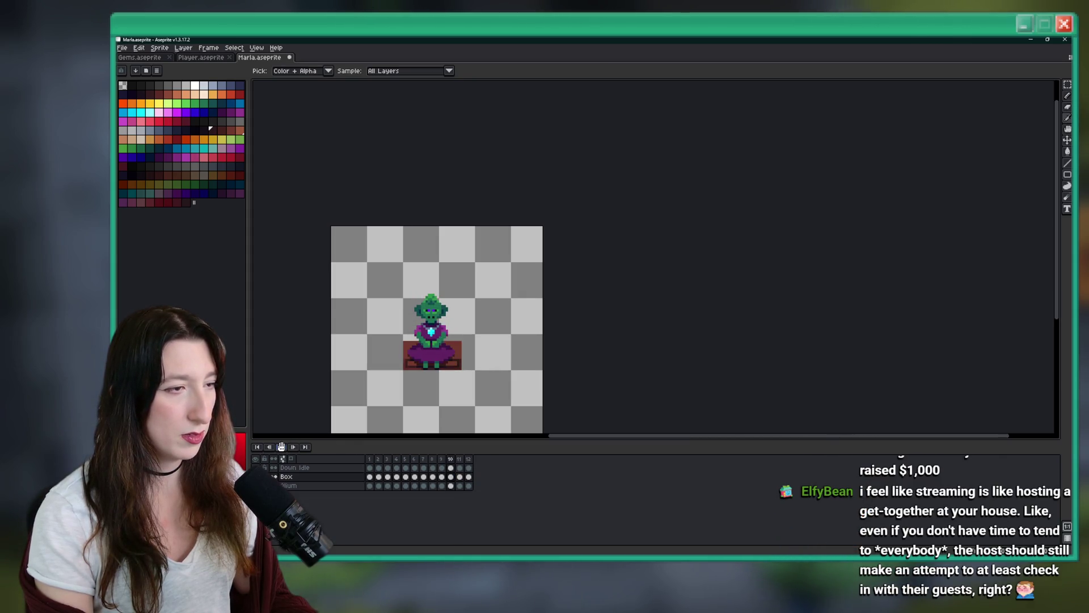
pyautogui.click(469, 477)
# Check the box on frame 9, then jump back to frame 1
pyautogui.click(442, 476)
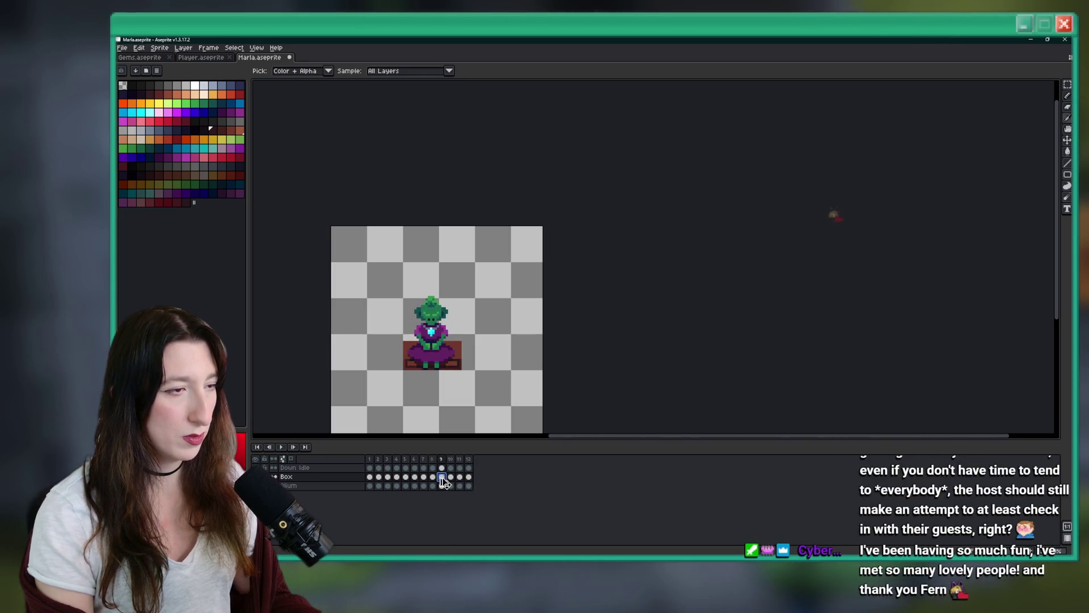
pyautogui.scroll(1, 421, 377)
pyautogui.scroll(2, 336, 251)
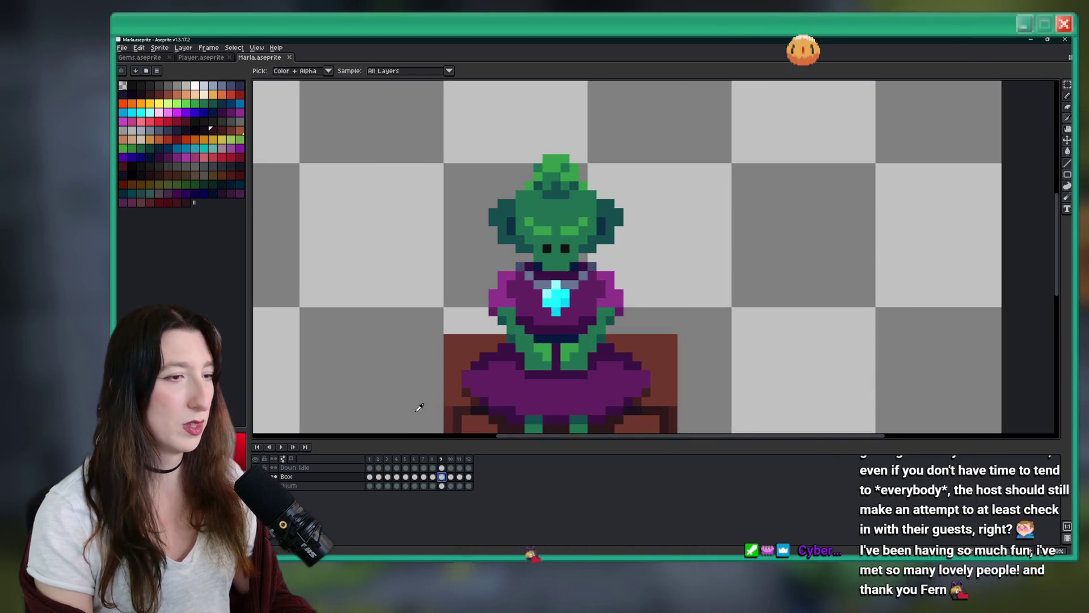
pyautogui.scroll(-2, 397, 420)
pyautogui.press('Home')
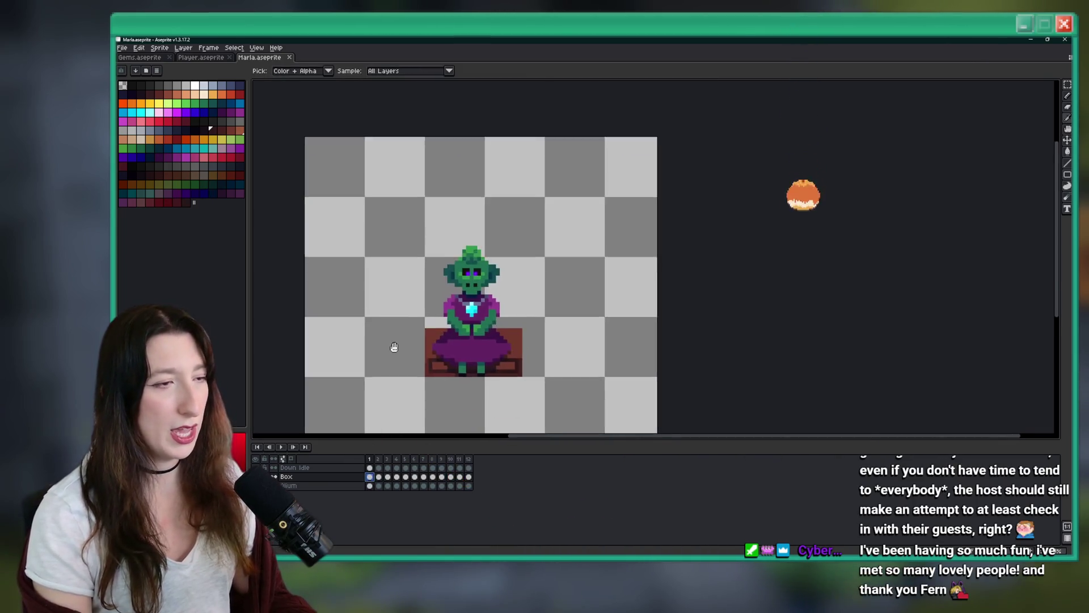
pyautogui.scroll(-2, 408, 283)
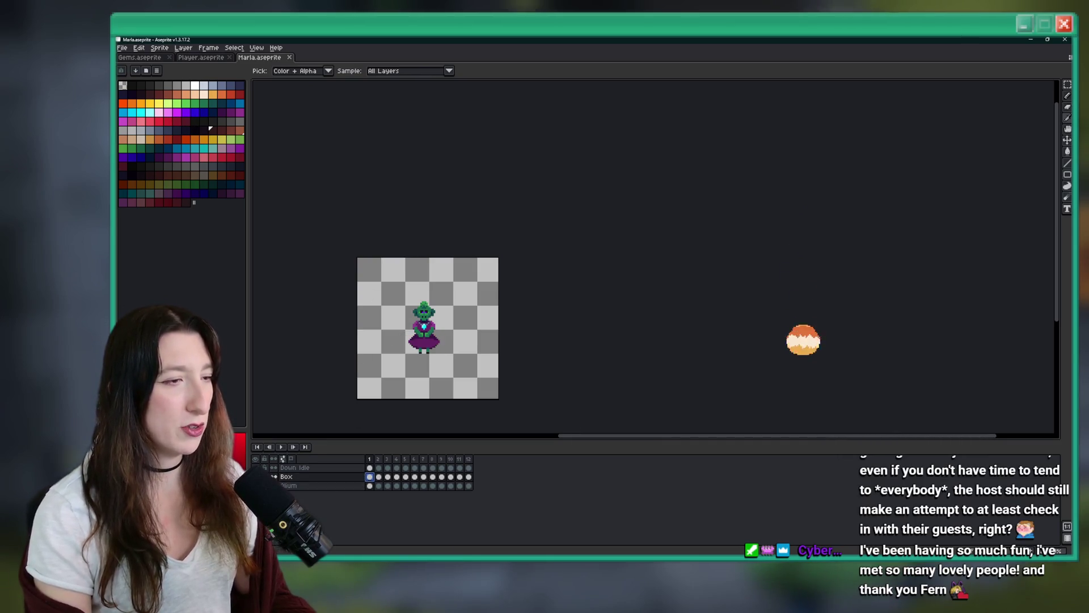
pyautogui.scroll(2, 349, 286)
# Trim the canvas around Marla and export her without the box
pyautogui.click(159, 48)
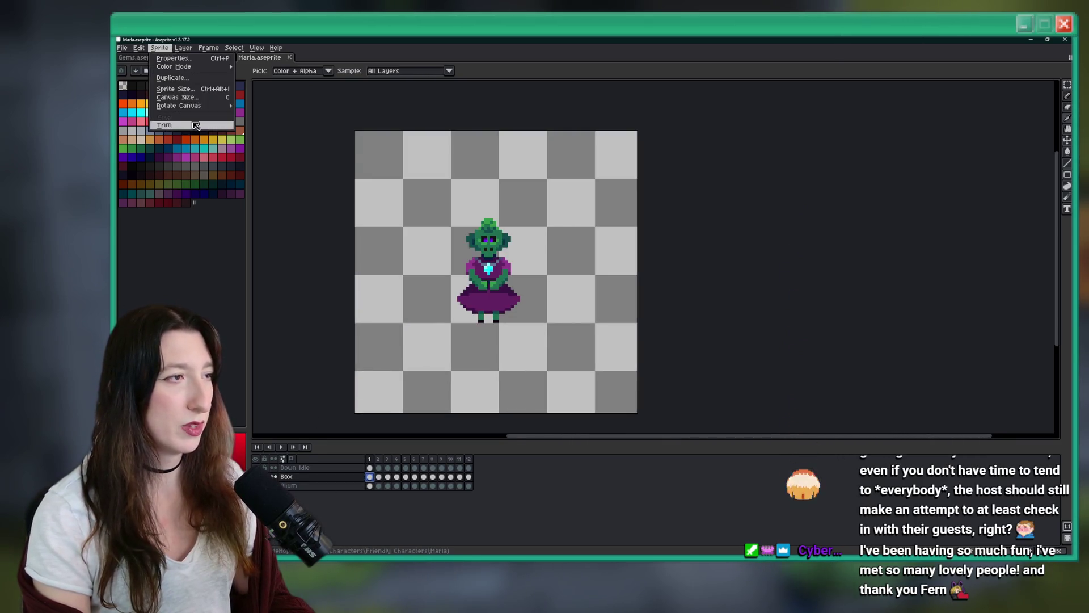
pyautogui.click(227, 126)
pyautogui.hotkey('ctrl', 'alt', 'shift', 's')
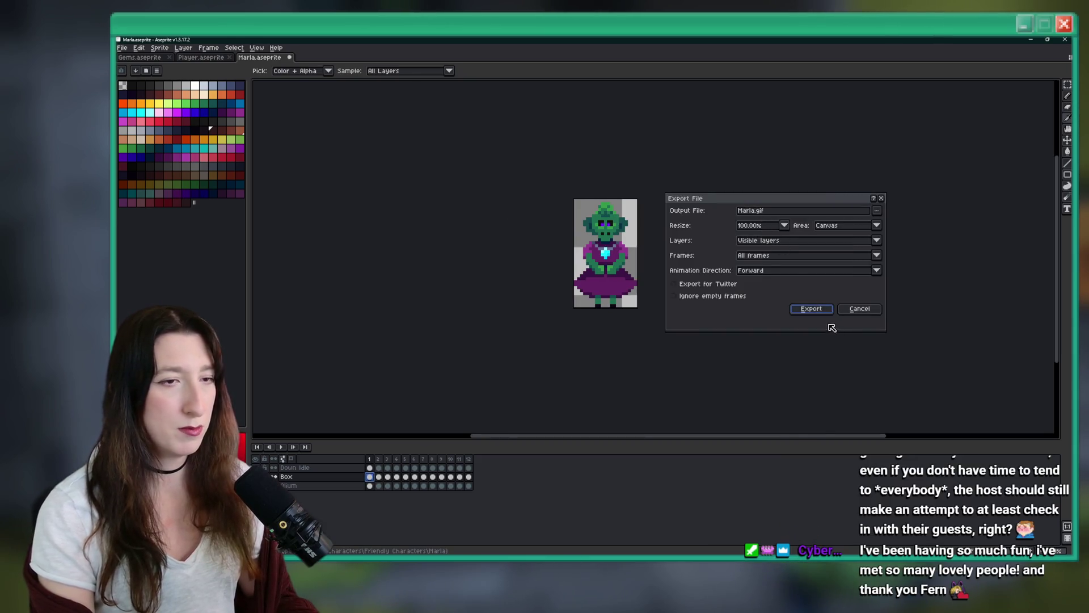
pyautogui.click(811, 311)
# Restore the canvas, show only the box base, trim to it, and export it under a new file name
pyautogui.hotkey('ctrl', 'z')
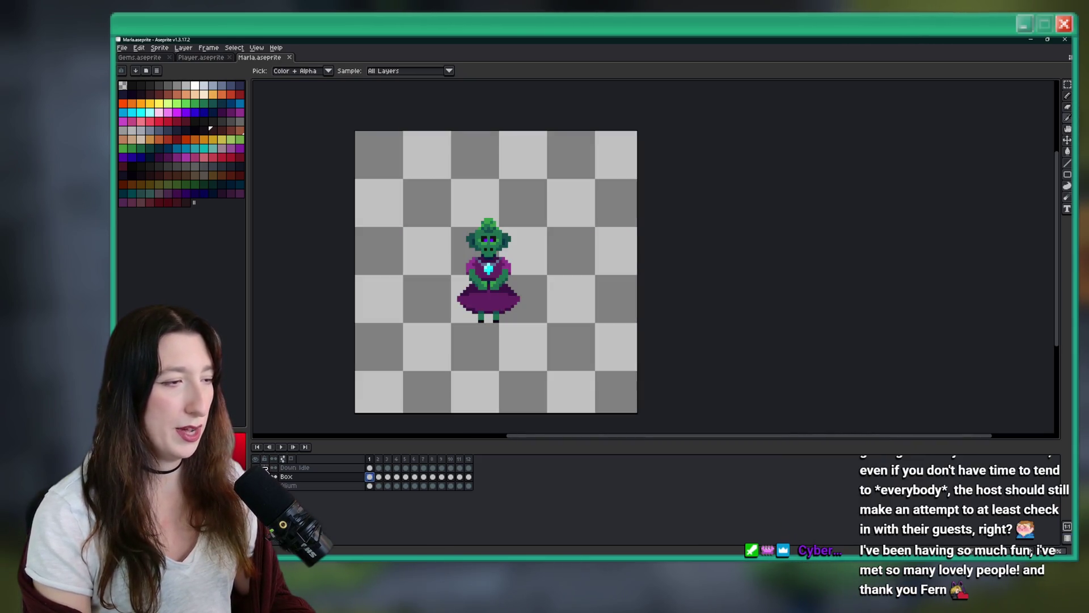
pyautogui.hotkey('ctrl', 'z')
pyautogui.hotkey('ctrl', 'y')
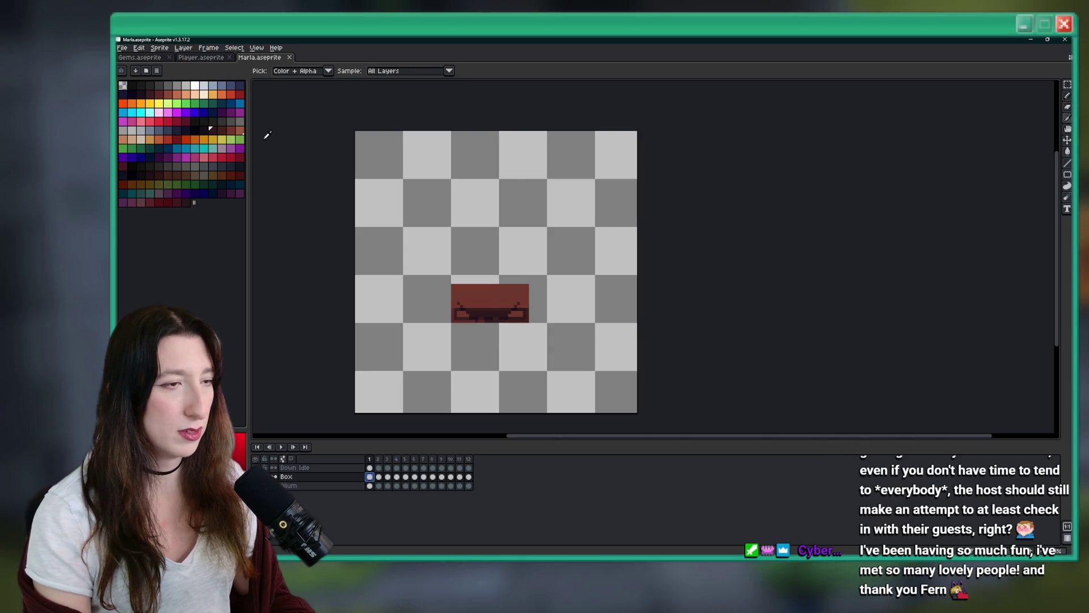
pyautogui.click(159, 48)
pyautogui.click(170, 127)
pyautogui.hotkey('ctrl', 'alt', 'shift', 's')
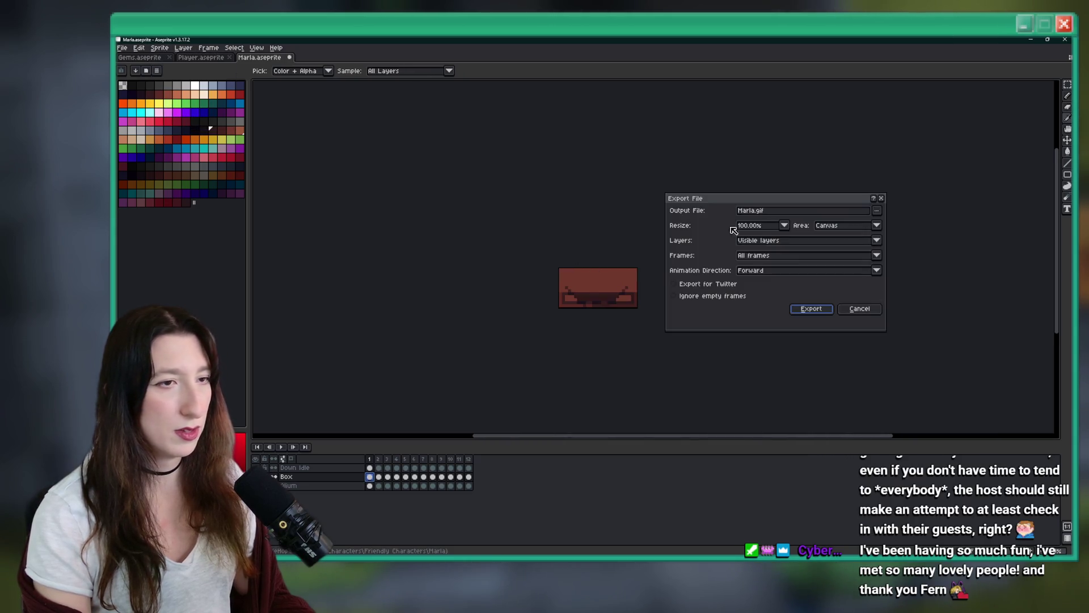
pyautogui.click(760, 215)
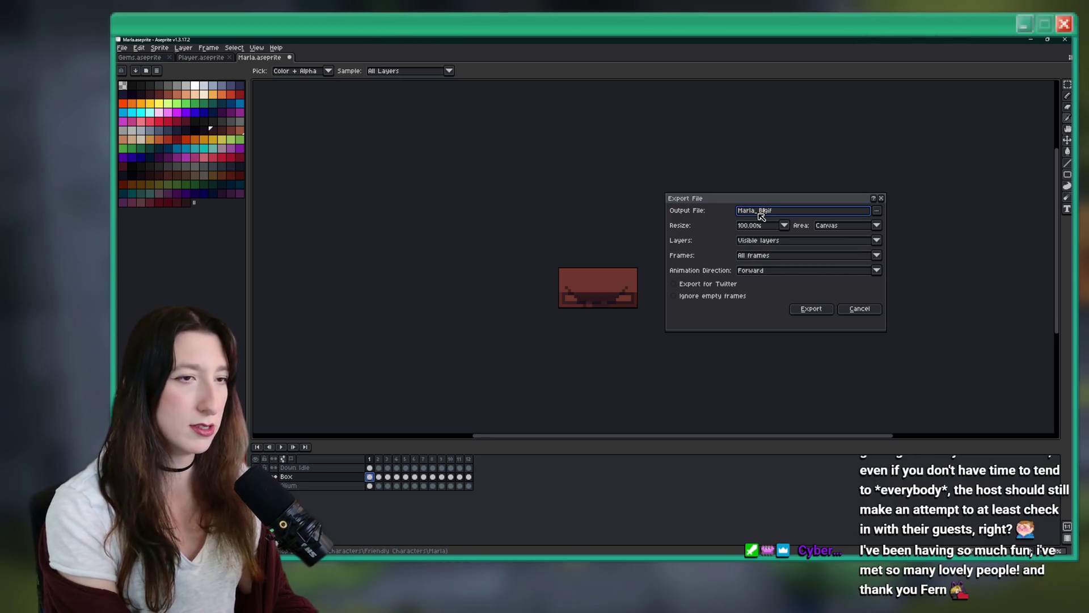
pyautogui.press('Return')
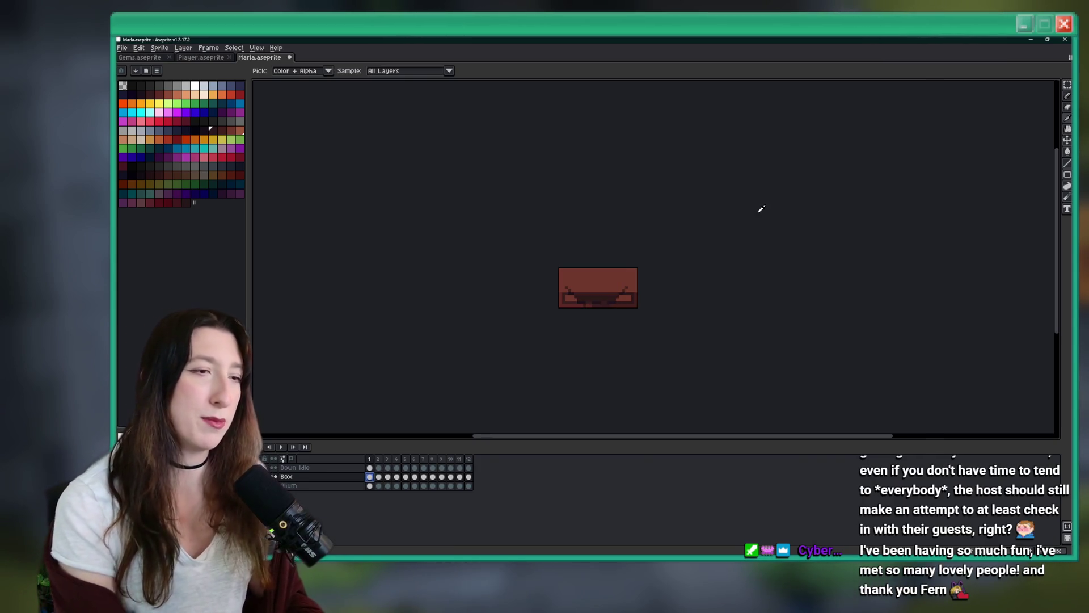
# Switch from Aseprite back to GameMaker
pyautogui.hotkey('ctrl', 'alt', 'shift', 's')
pyautogui.hotkey('alt', 'Tab')
pyautogui.hotkey('alt', 'Tab')
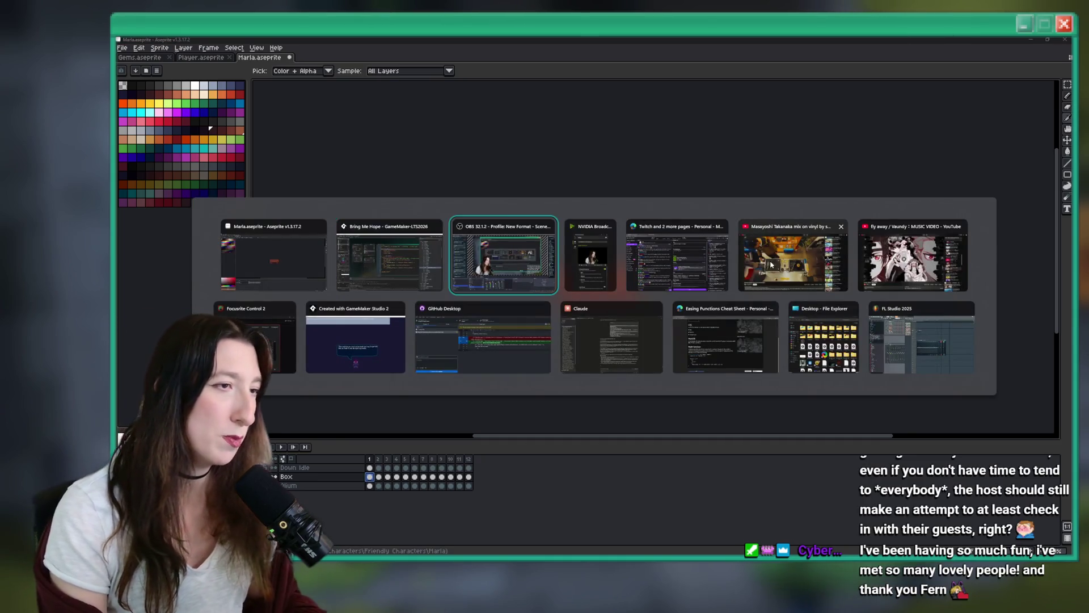
pyautogui.hotkey('alt', 'shift', 'Tab')
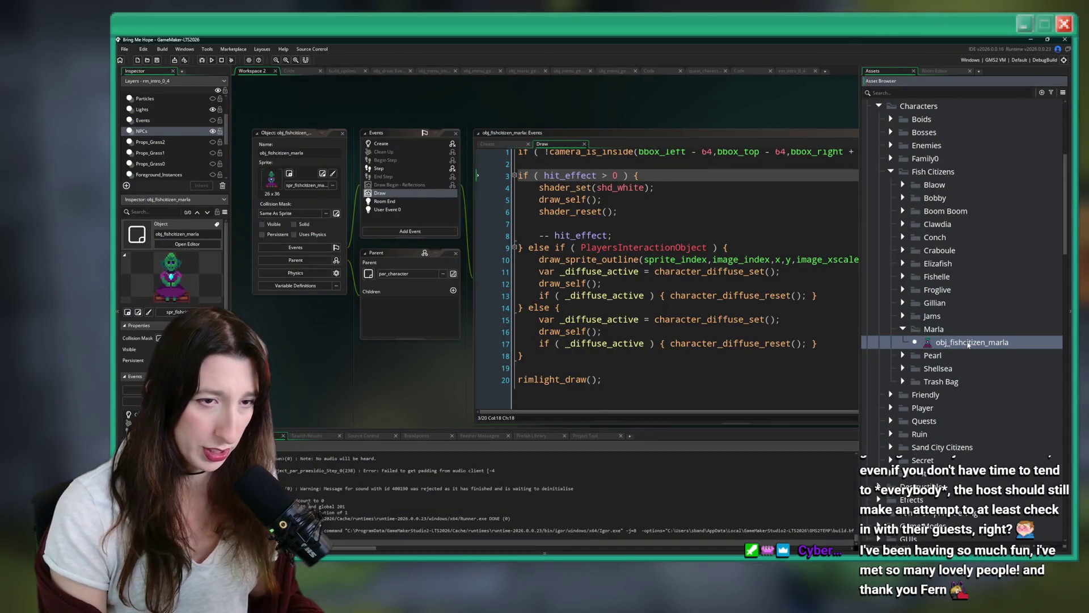
# Duplicate spr_fishcitizen_marla and rename the copy spr_fishcitizen_marla_box
pyautogui.scroll(-5, 968, 347)
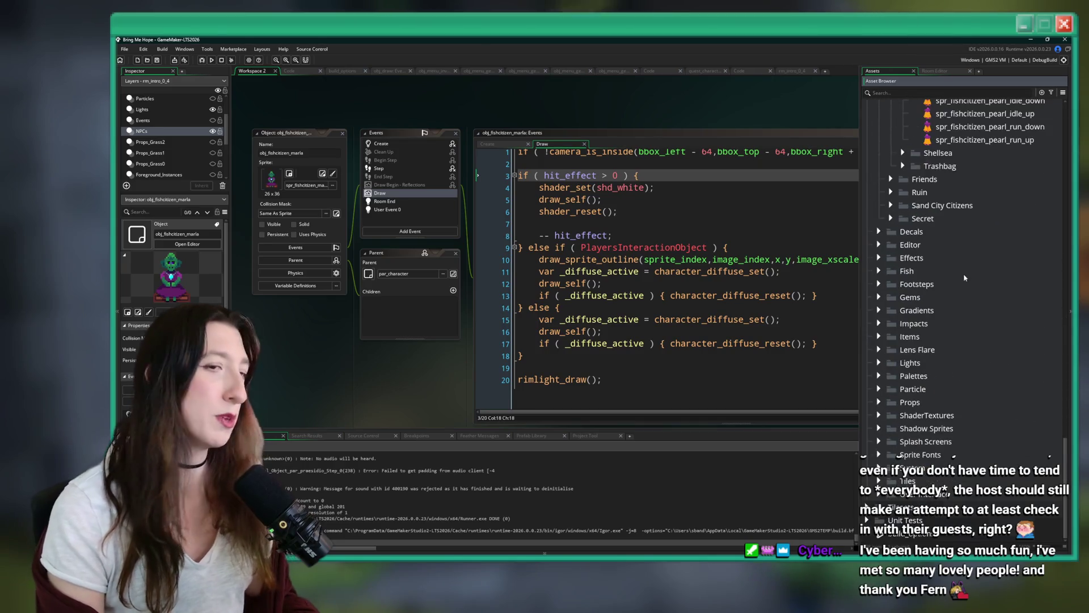
pyautogui.scroll(4, 897, 325)
pyautogui.click(903, 297)
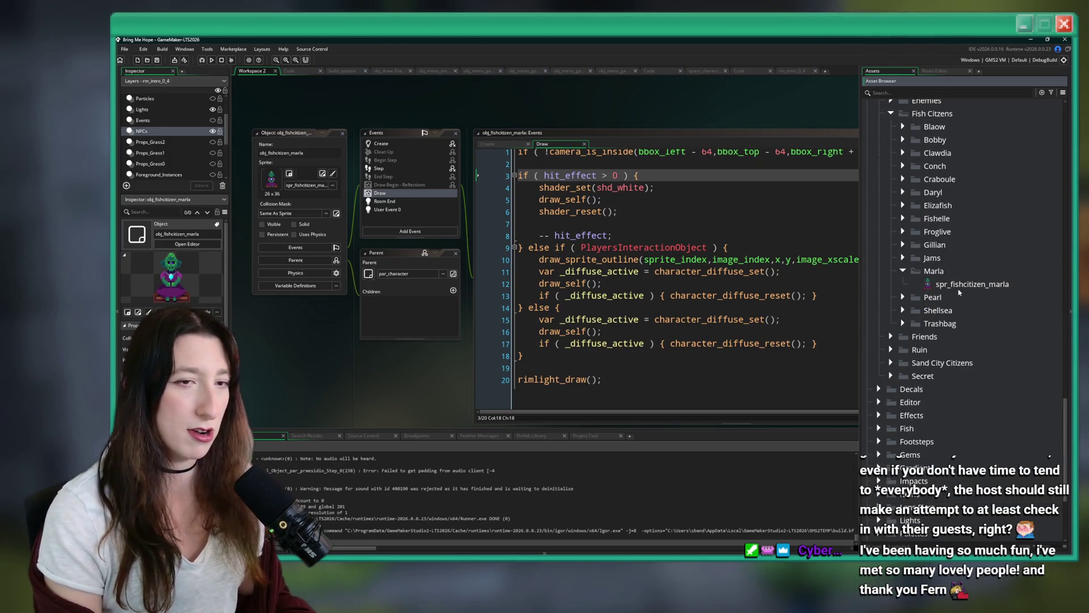
pyautogui.click(972, 284)
pyautogui.hotkey('ctrl', 'd')
pyautogui.click(1014, 297)
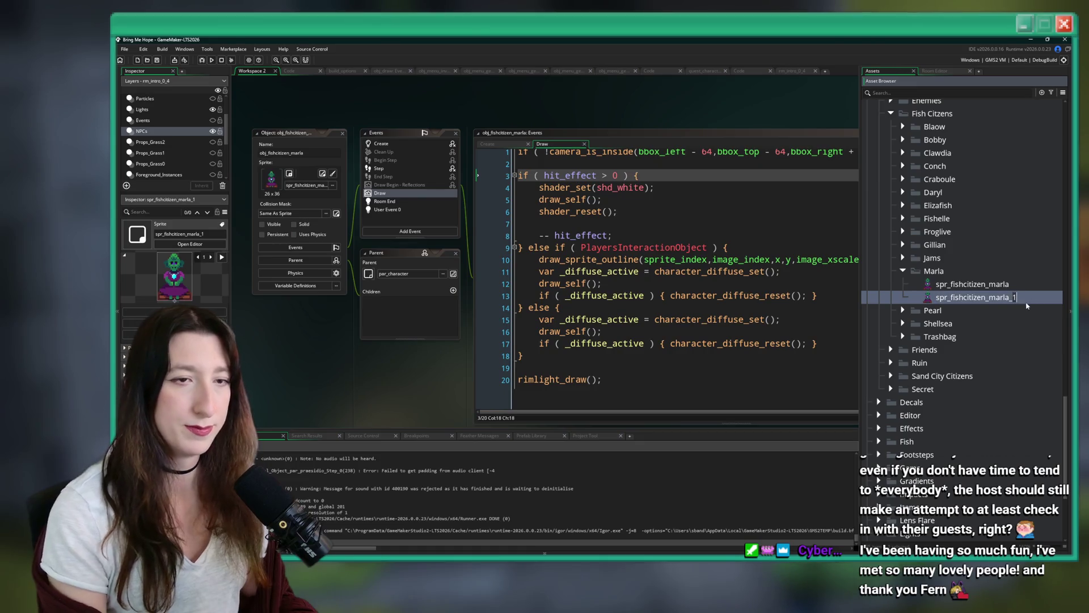
pyautogui.write('x')
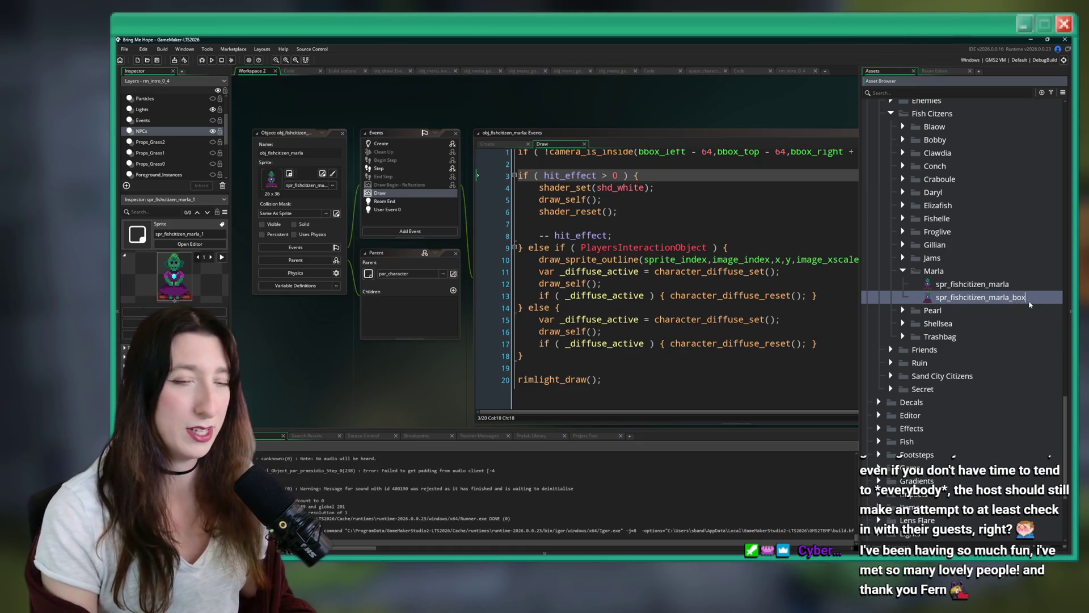
pyautogui.press('Return')
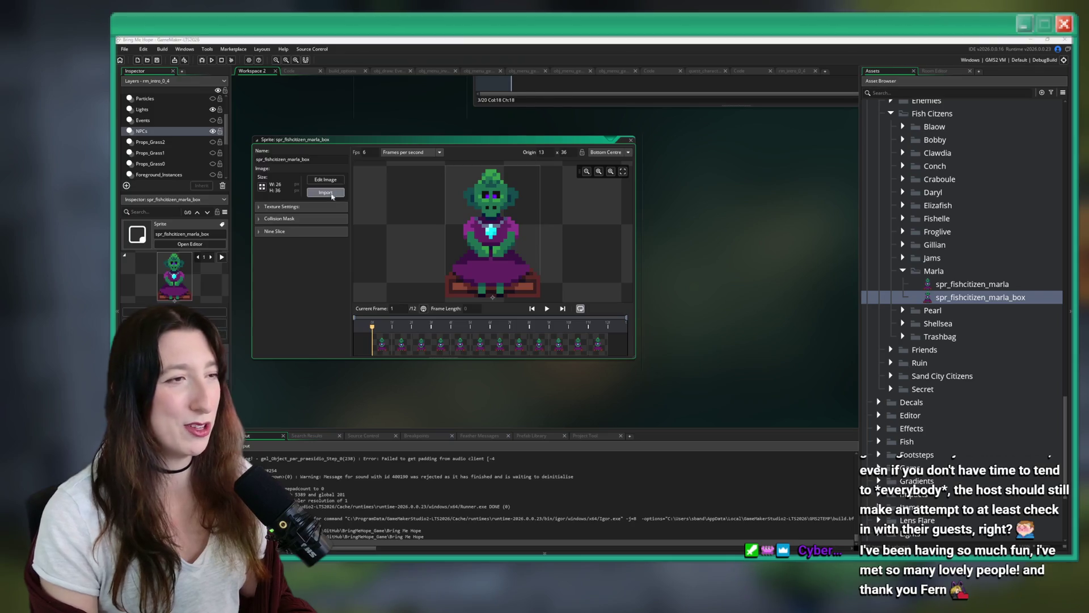
# Import the box image into the copy, delete extra frames 2–12, then open spr_fishcitizen_marla
pyautogui.click(325, 193)
pyautogui.click(284, 109)
pyautogui.press('Return')
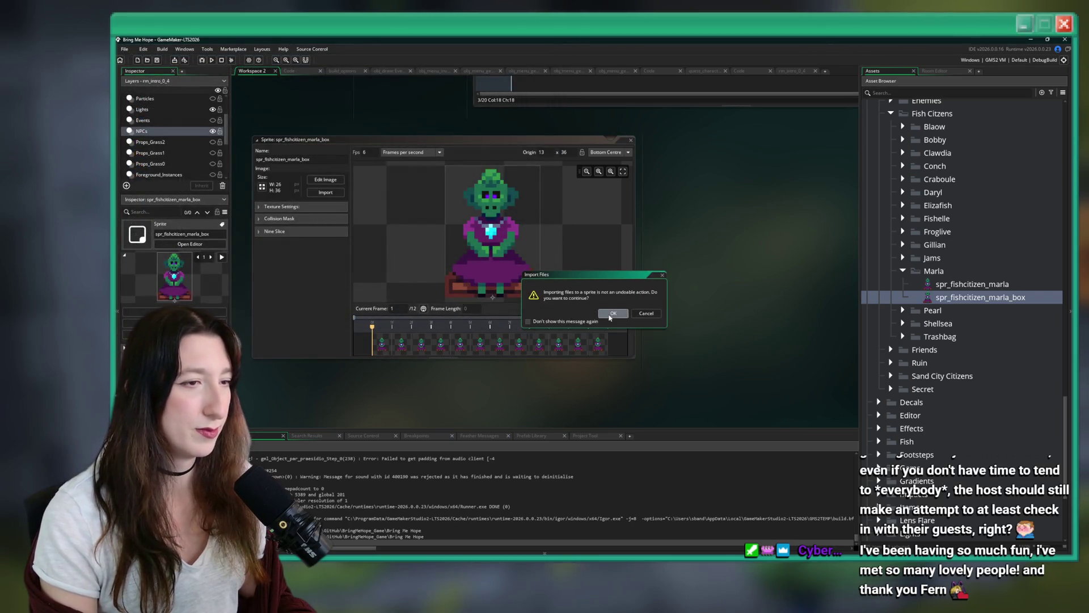
pyautogui.click(613, 313)
pyautogui.click(401, 344)
pyautogui.keyDown('shift'); pyautogui.click(603, 344); pyautogui.keyUp('shift')
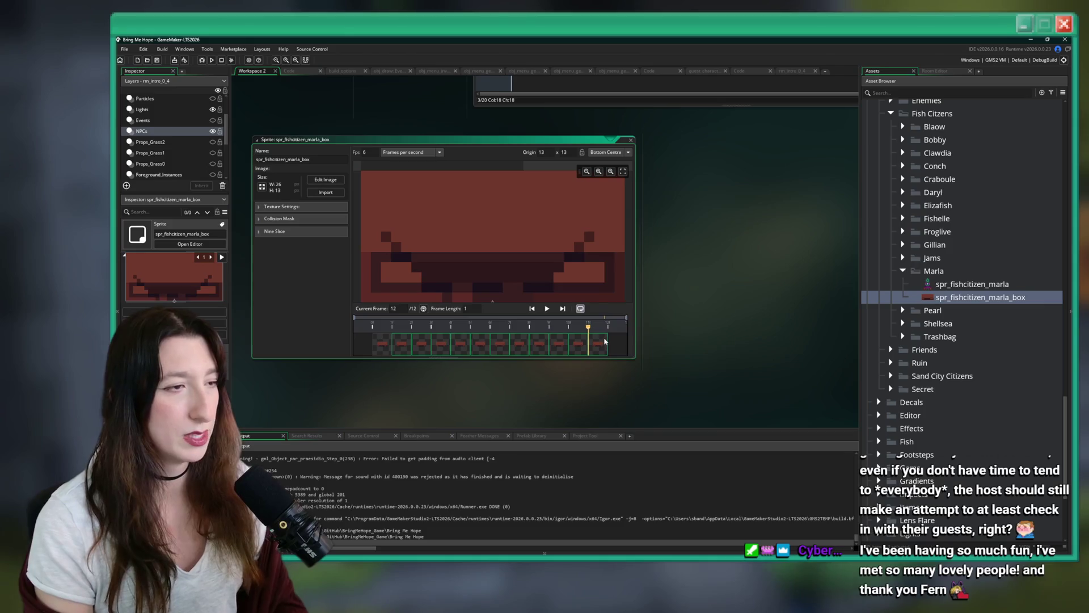
pyautogui.press('Delete')
pyautogui.click(616, 313)
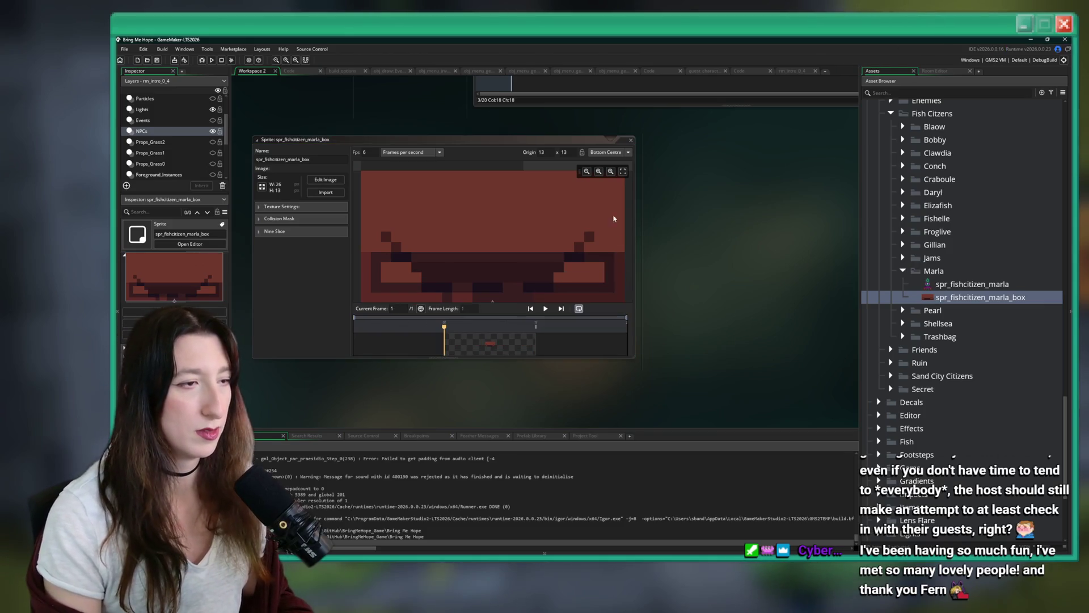
pyautogui.click(631, 140)
pyautogui.doubleClick(972, 283)
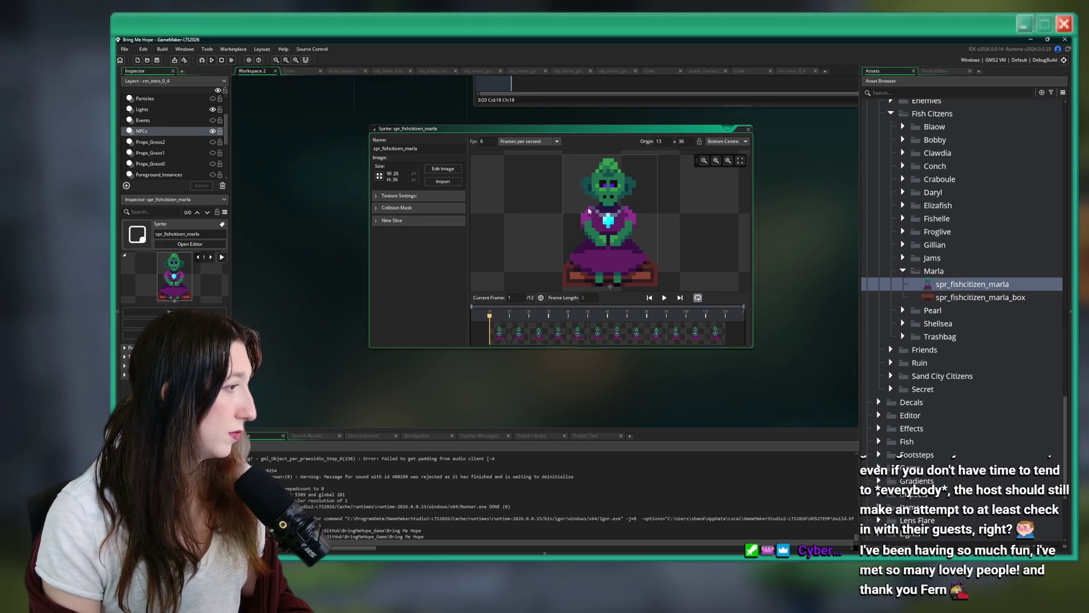
# Replace spr_fishcitizen_marla's frames with Marla.gif, play the animation, and review its collision mask settings
pyautogui.click(443, 181)
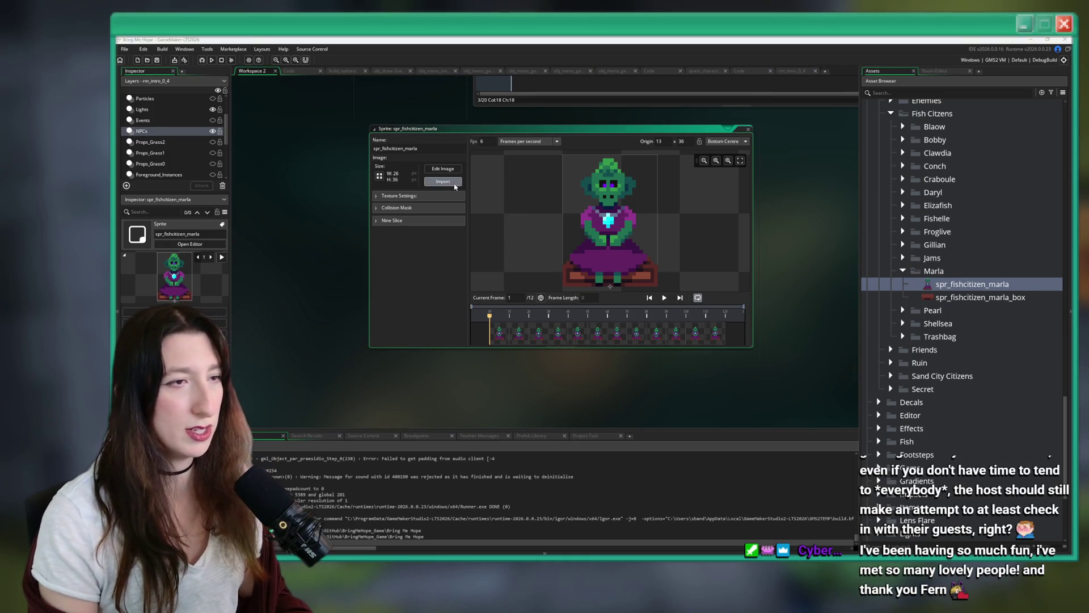
pyautogui.doubleClick(244, 119)
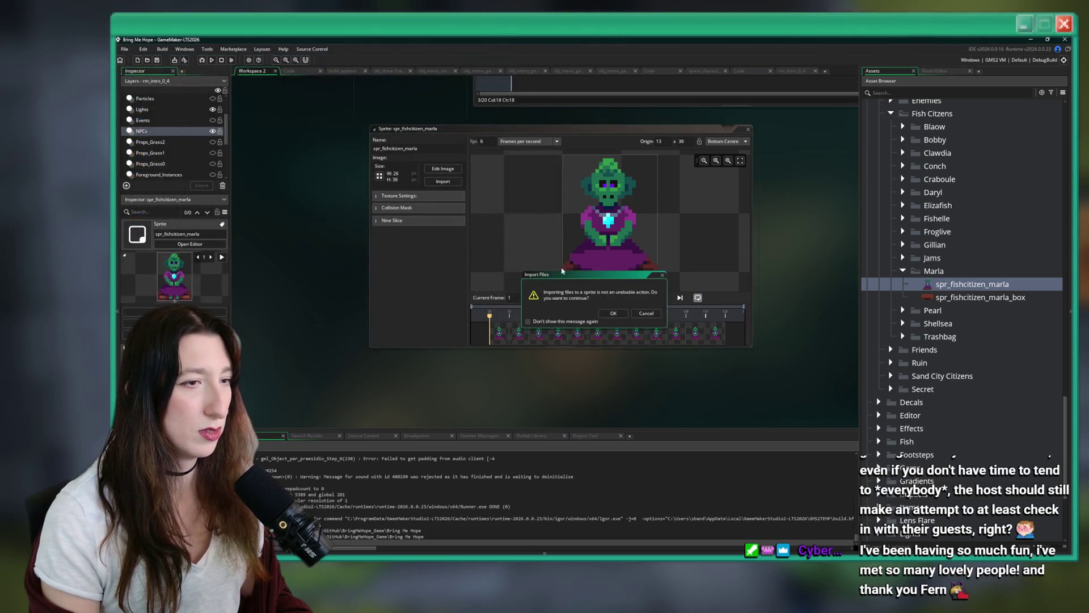
pyautogui.click(611, 312)
pyautogui.click(647, 297)
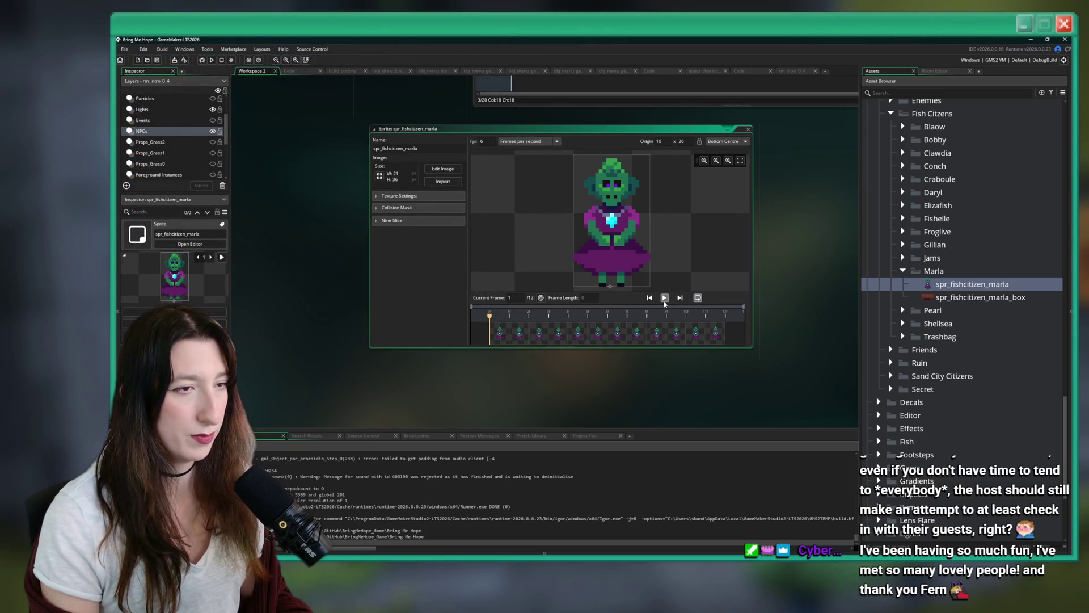
pyautogui.click(397, 195)
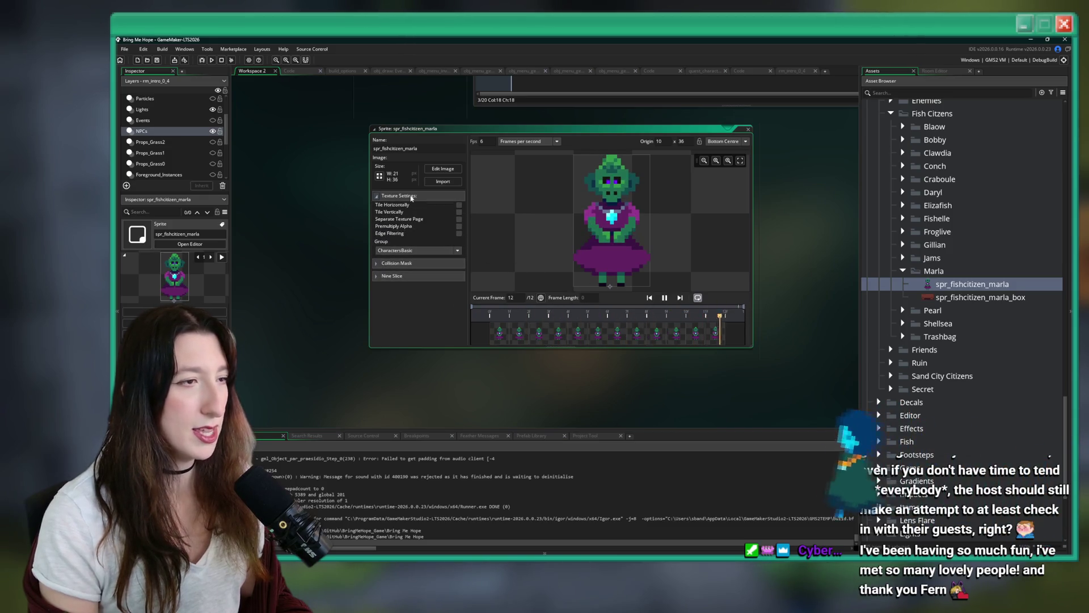
pyautogui.click(397, 195)
pyautogui.click(415, 208)
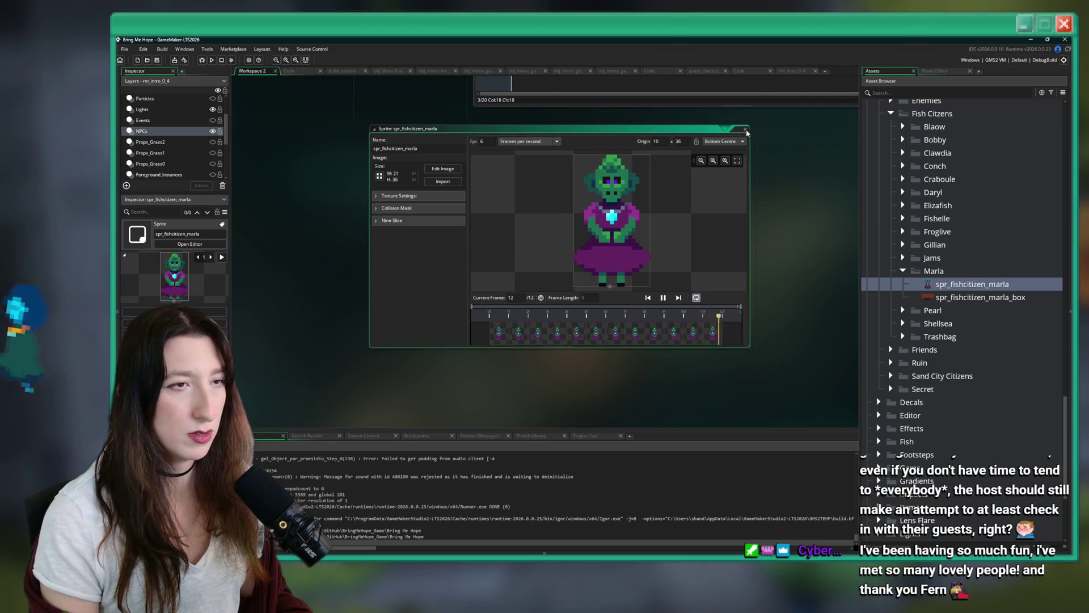
pyautogui.scroll(3, 759, 311)
pyautogui.scroll(3, 759, 311)
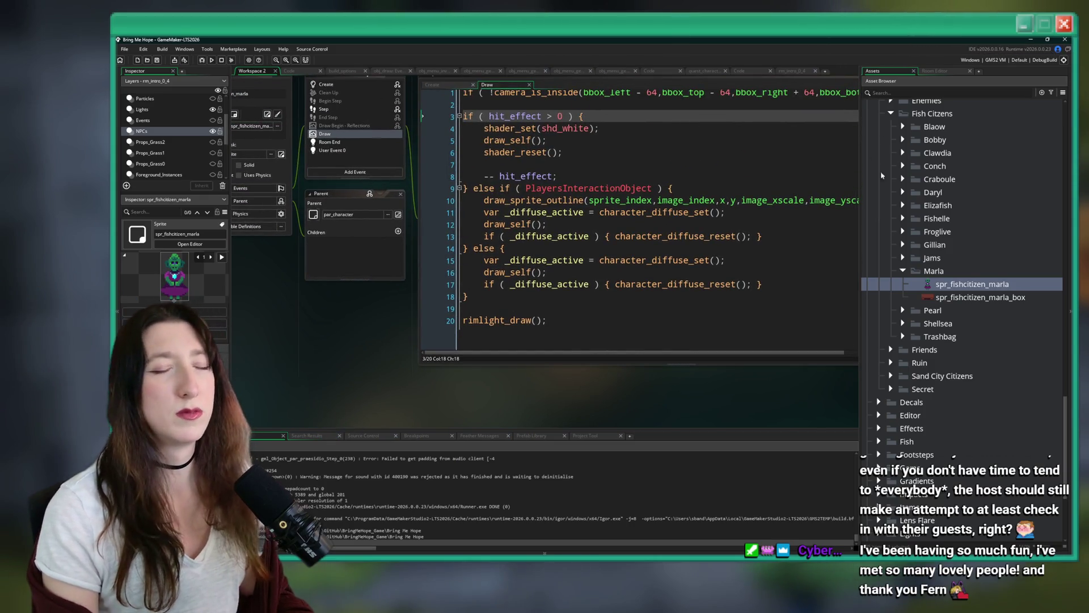
pyautogui.click(732, 271)
pyautogui.hotkey('ctrl', 't')
pyautogui.write('marla')
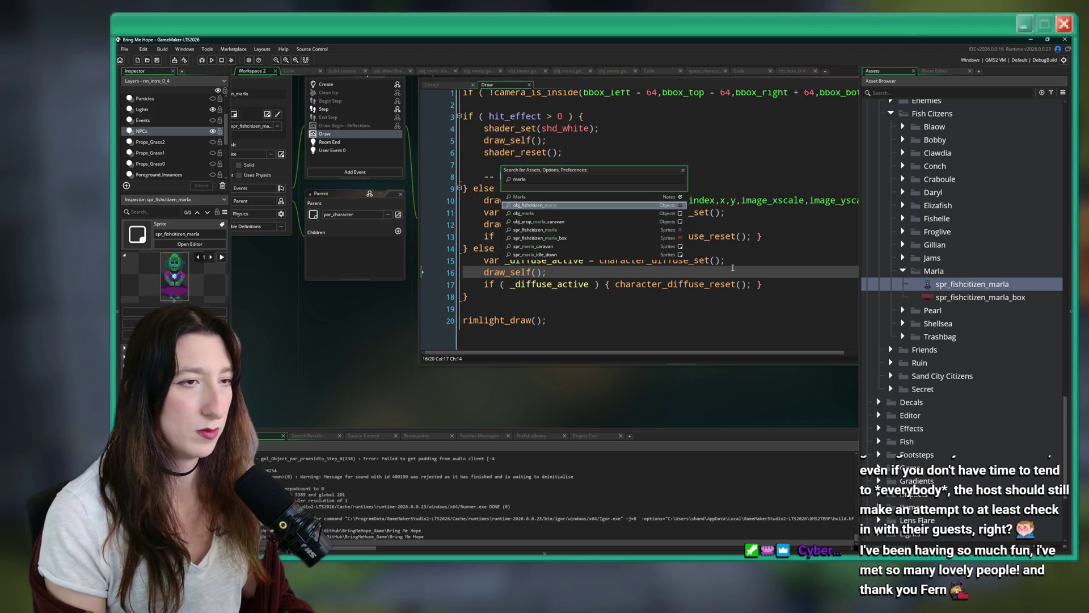
pyautogui.press('Down')
pyautogui.press('Down')
pyautogui.press('Down')
pyautogui.hotkey('alt', 'Tab')
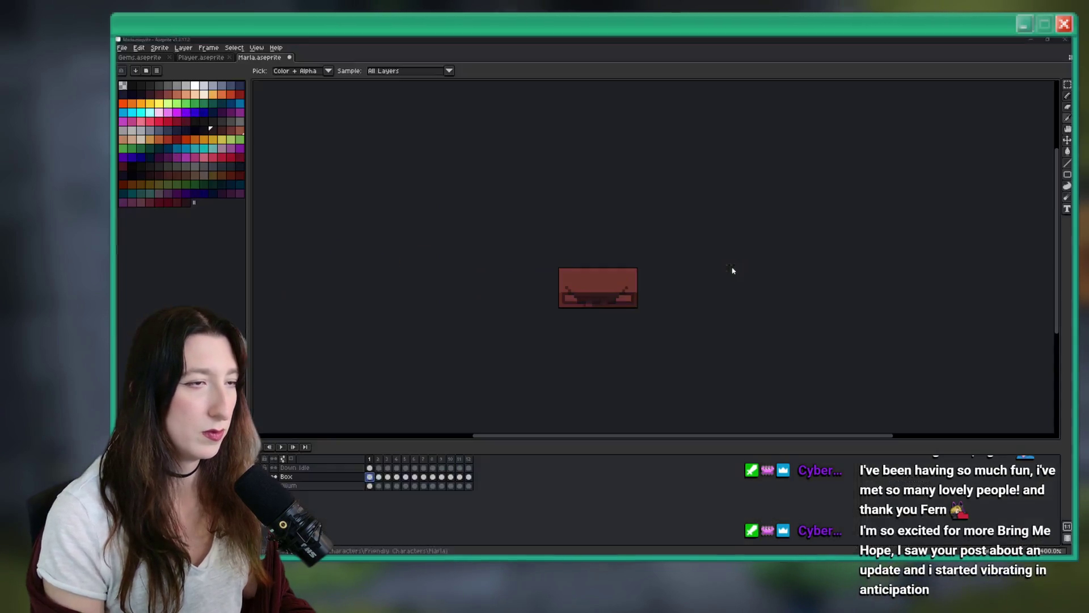
pyautogui.hotkey('alt', 'Tab')
pyautogui.hotkey('ctrl', 't')
pyautogui.write('fikshcitizen_mar')
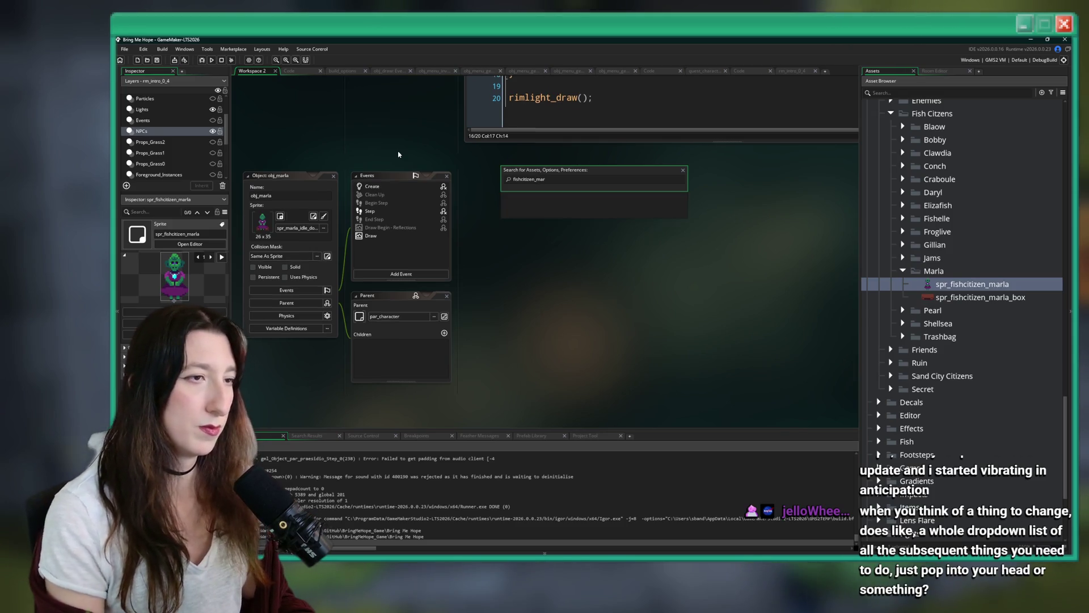
pyautogui.press('Return')
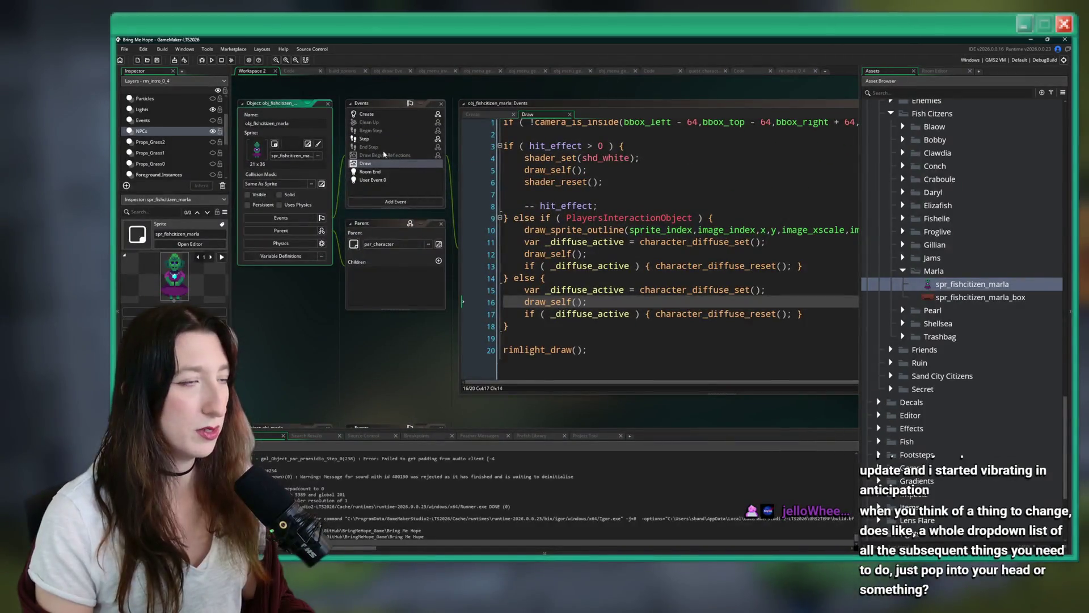
pyautogui.click(624, 201)
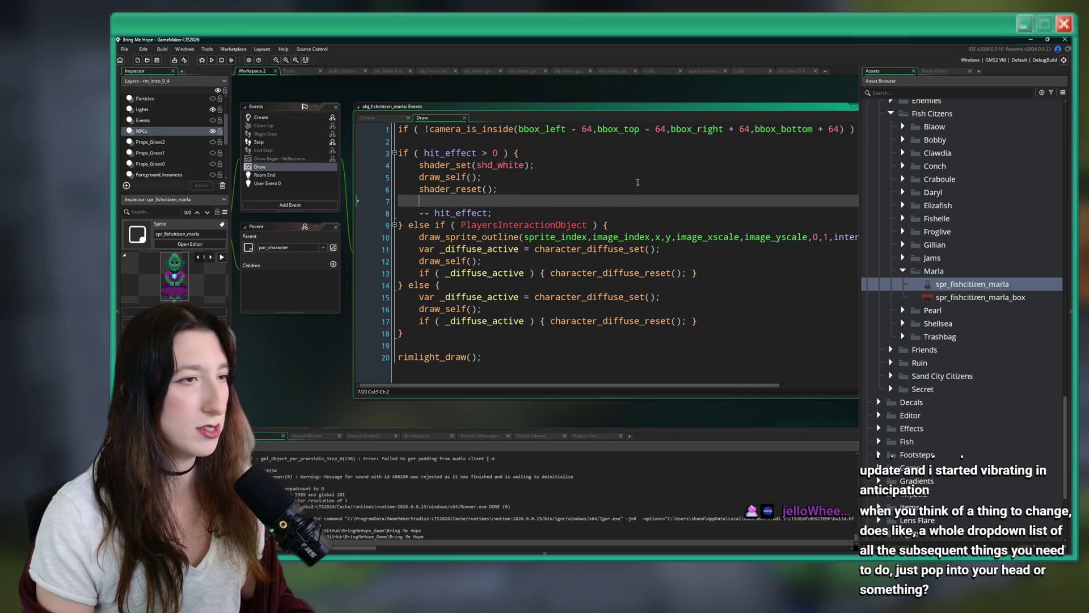
pyautogui.click(426, 406)
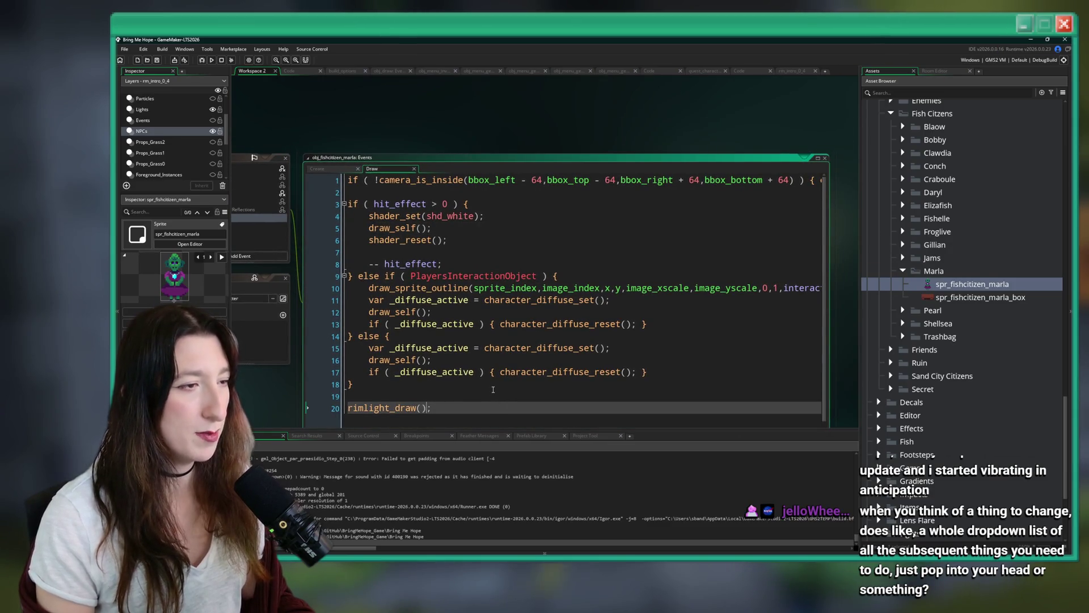
pyautogui.click(483, 204)
pyautogui.click(514, 182)
pyautogui.click(510, 203)
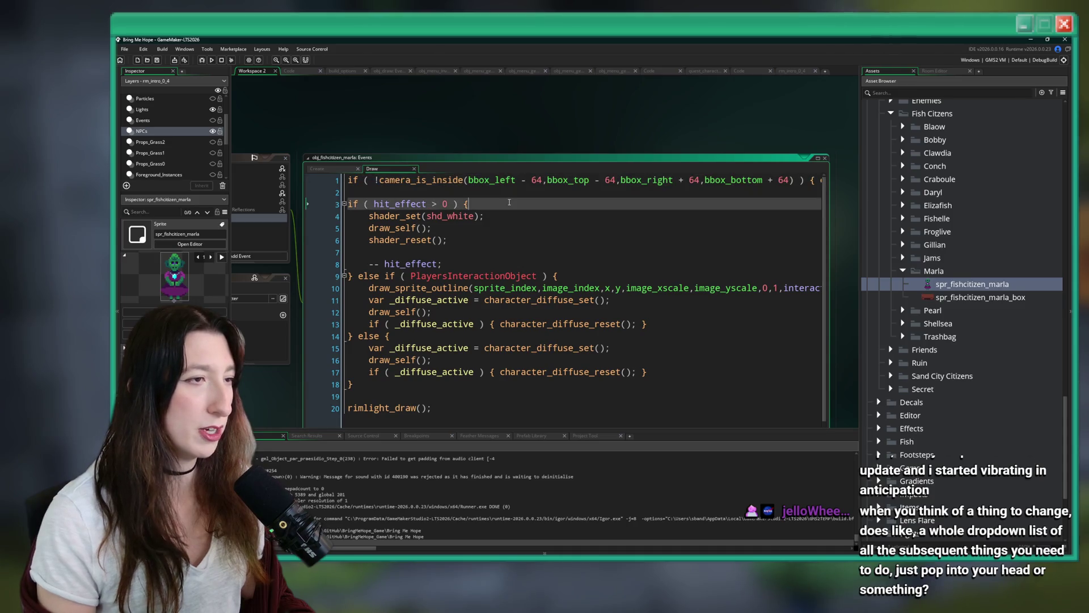
# Start a draw_sprite line above the hit_effect check, checking Marla's sprite base in Aseprite
pyautogui.press('Return')
pyautogui.press('BackSpace')
pyautogui.press('Home')
pyautogui.press('Return')
pyautogui.press('Return')
pyautogui.press('Up')
pyautogui.press('Up')
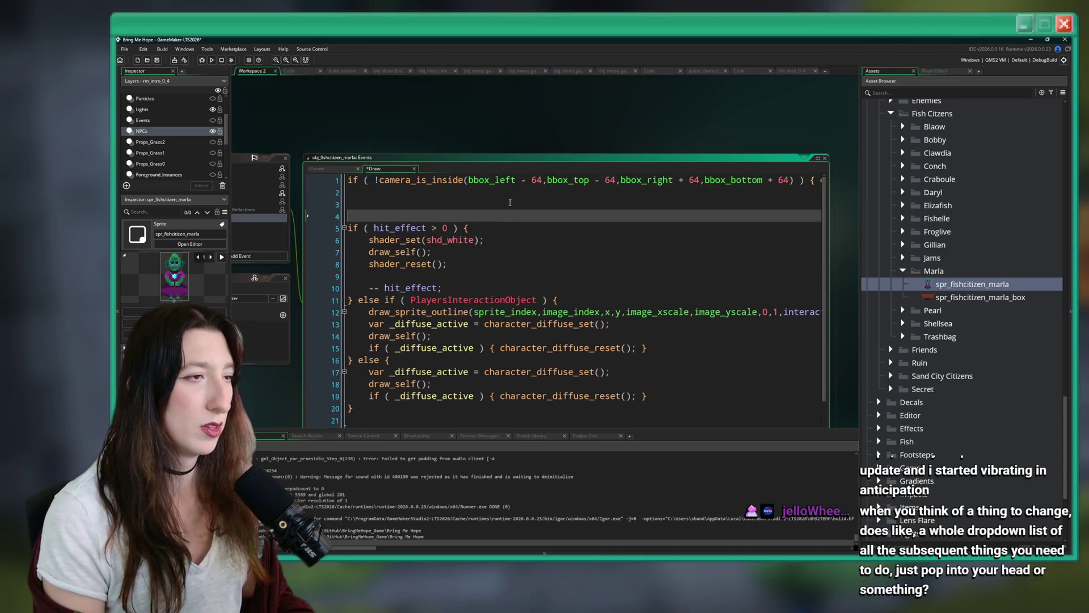
pyautogui.write('draw_sprite')
pyautogui.press('Escape')
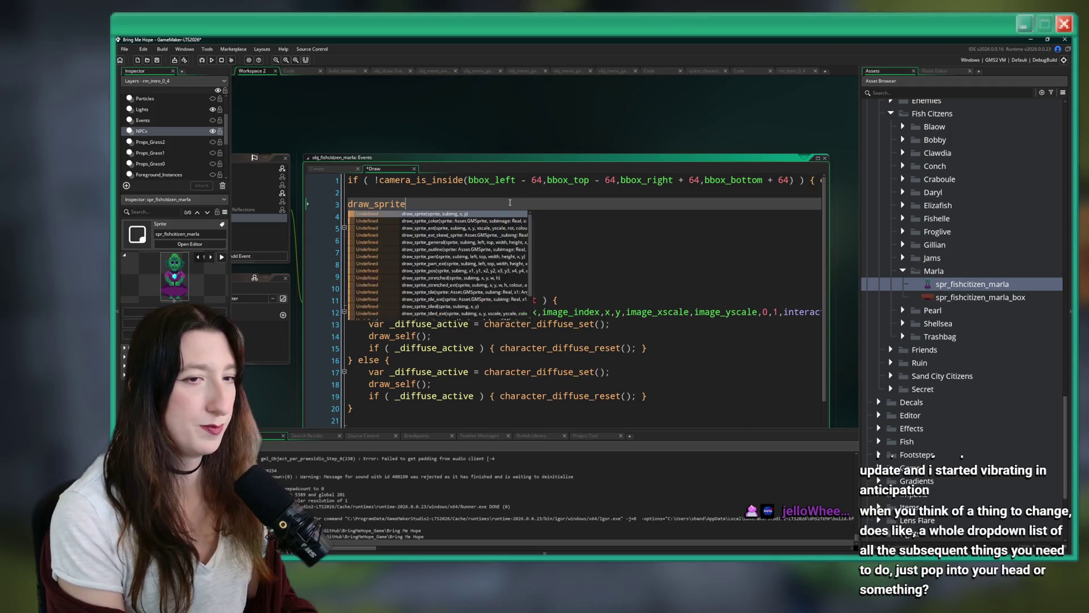
pyautogui.write('(k')
pyautogui.hotkey('alt', 'Tab')
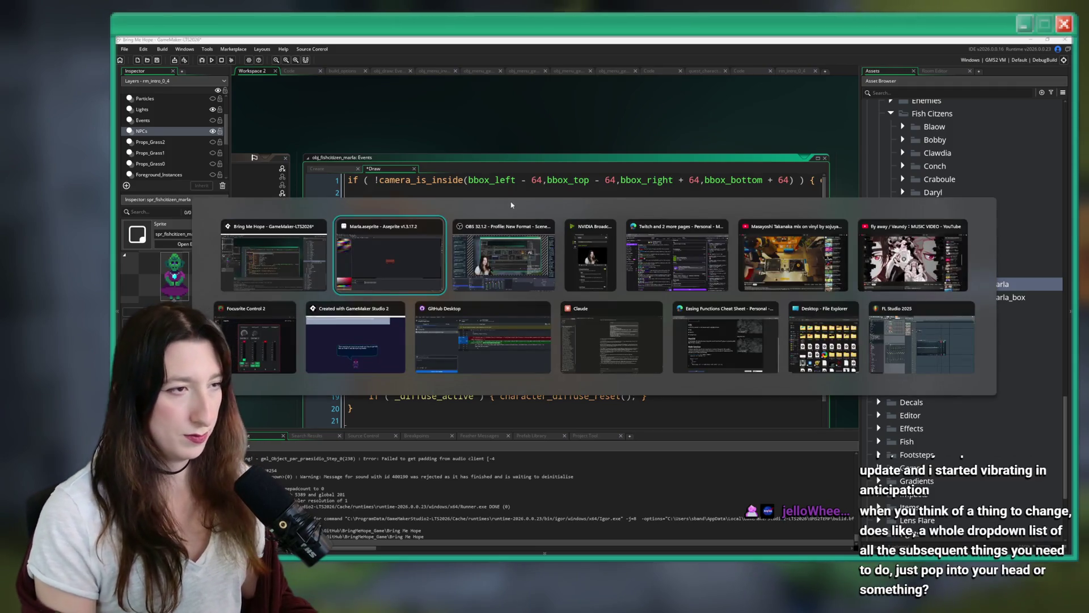
pyautogui.click(445, 272)
pyautogui.scroll(1, 597, 308)
pyautogui.hotkey('alt', 'Tab')
pyautogui.hotkey('alt', 'Tab')
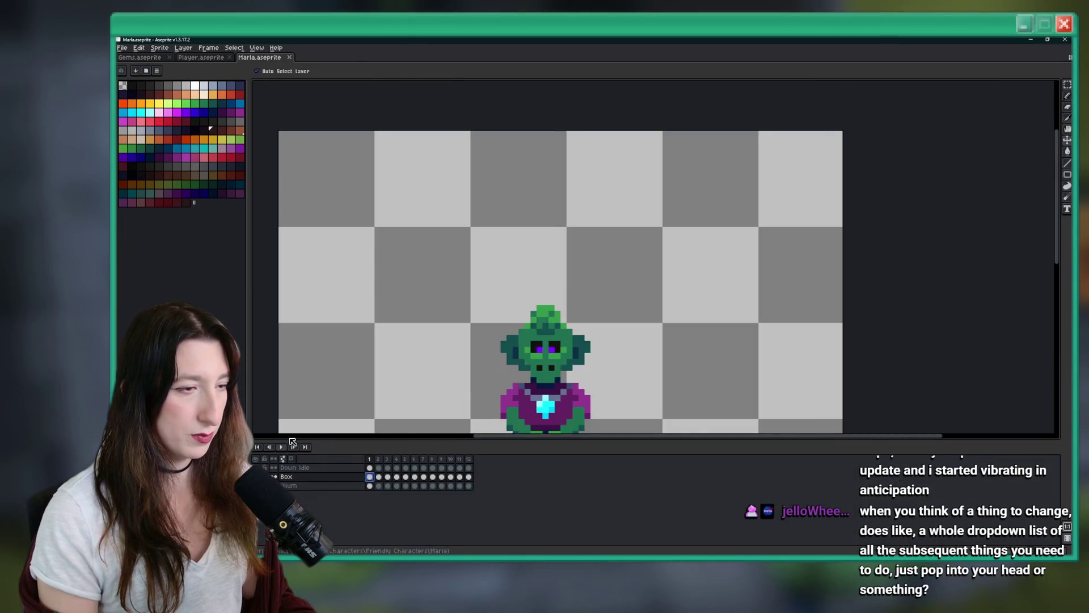
pyautogui.hotkey('alt', 'Tab')
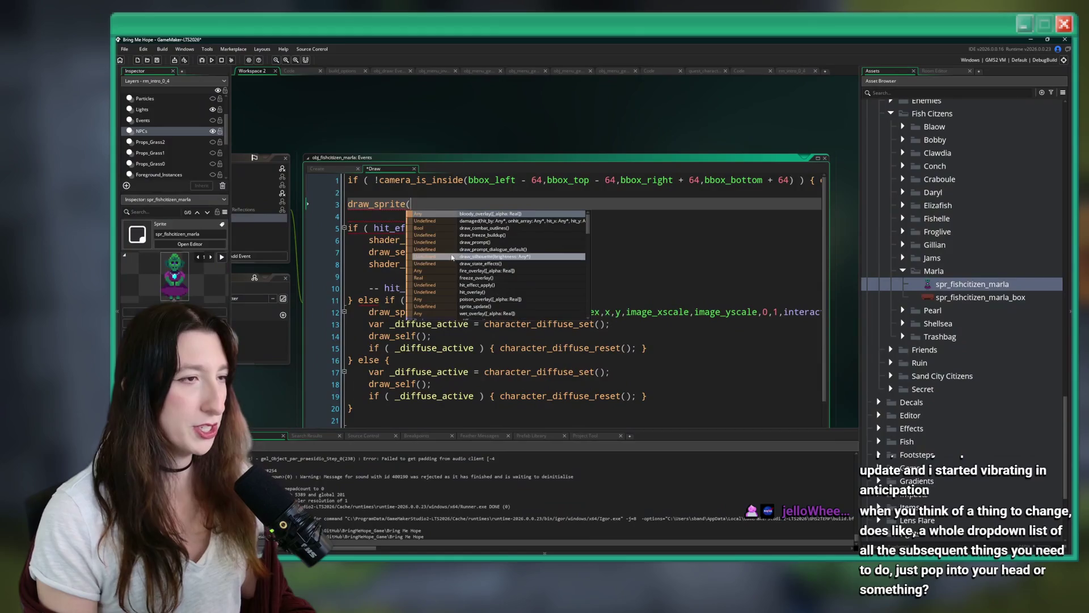
# Complete draw_sprite(spr_fishcitizen_marla_box,0,x,y); in the Draw event and save it
pyautogui.write('(x,y,0')
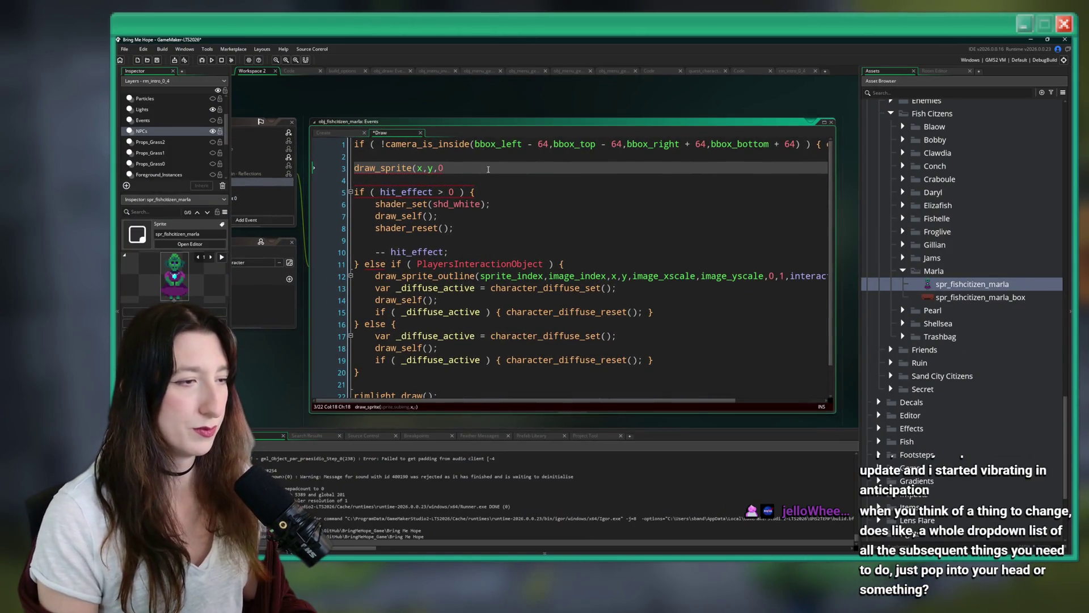
pyautogui.write('spr_fisht')
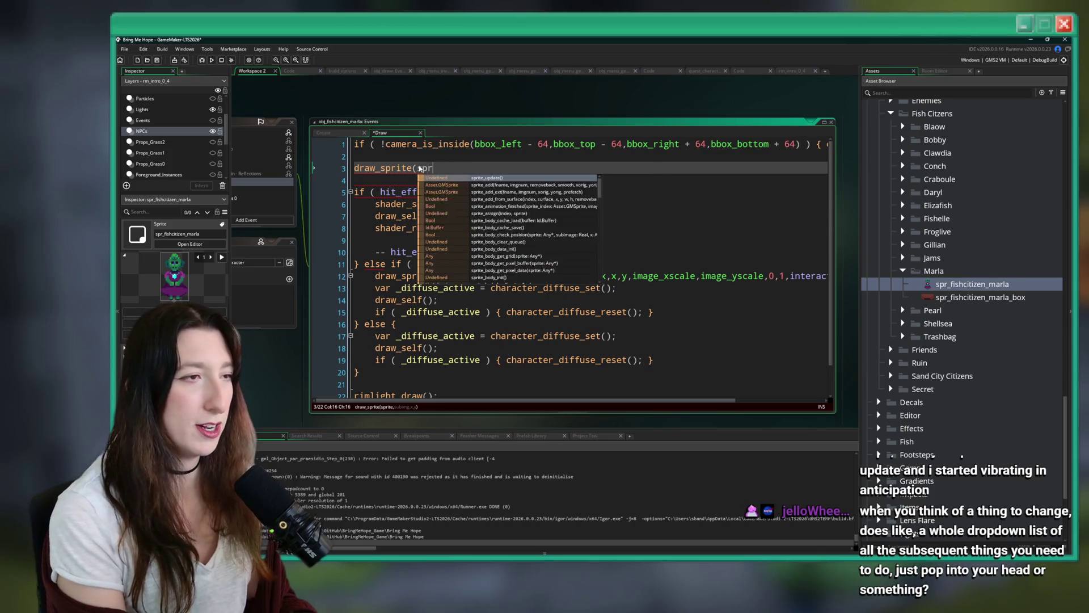
pyautogui.press('BackSpace')
pyautogui.write('cit')
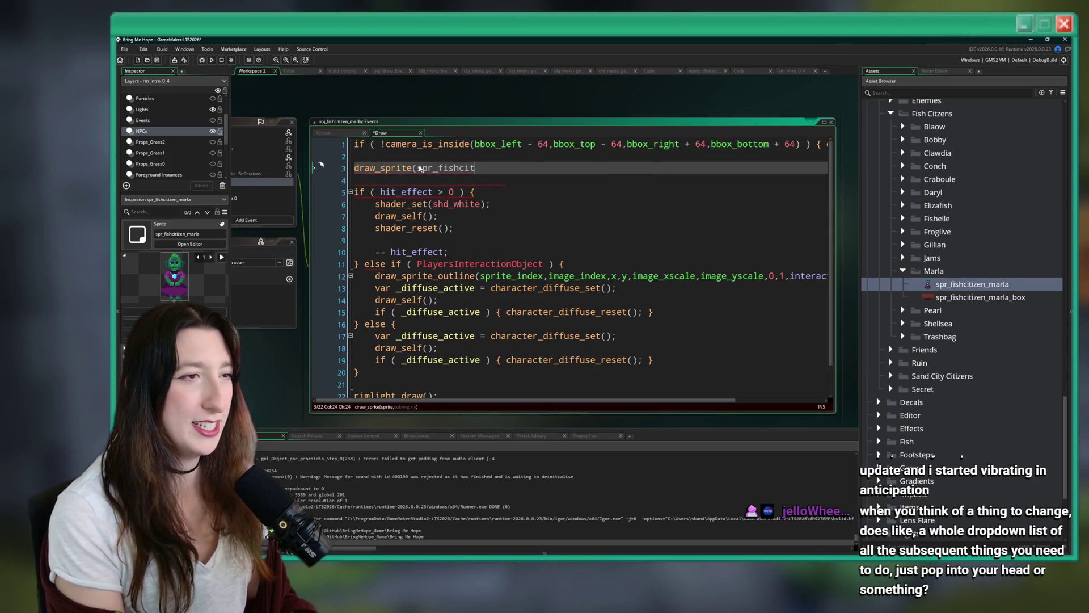
pyautogui.write('izen_mar')
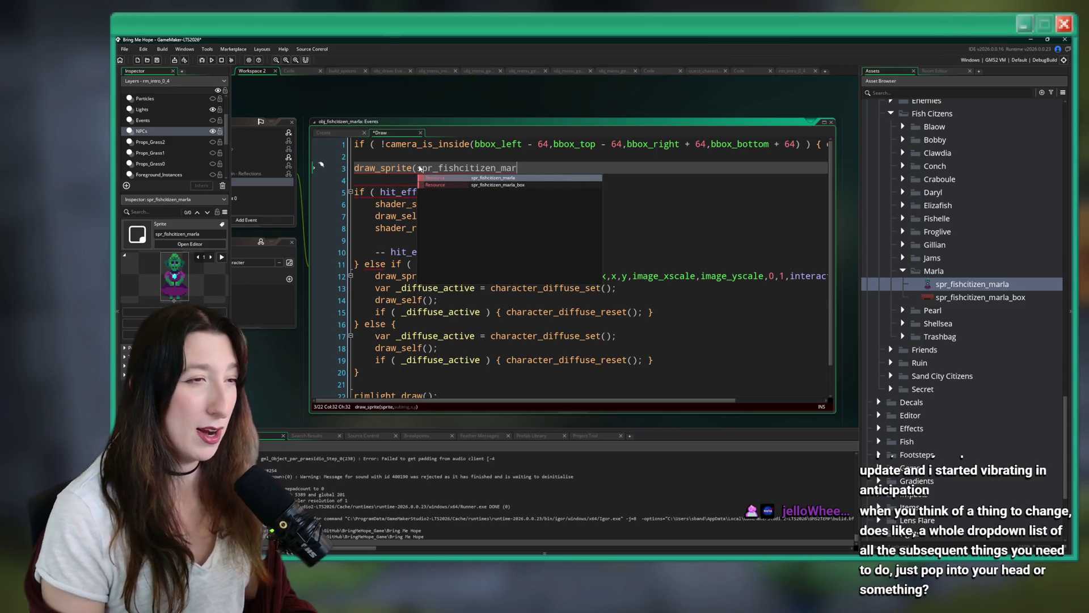
pyautogui.press('Down')
pyautogui.press('Return')
pyautogui.write(',0,x,y);')
pyautogui.hotkey('ctrl', 's')
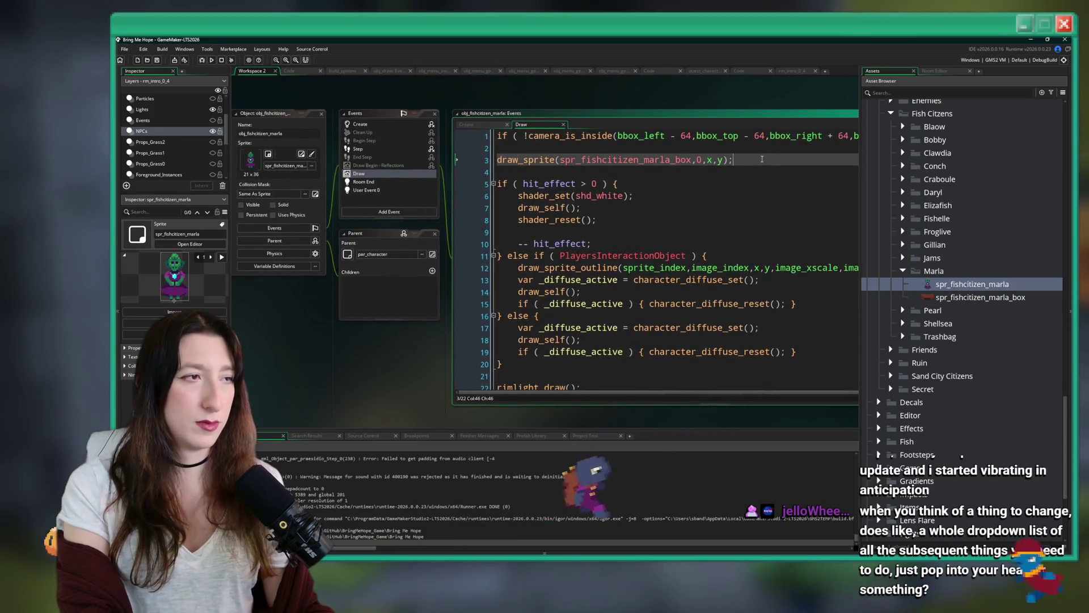
pyautogui.click(761, 158)
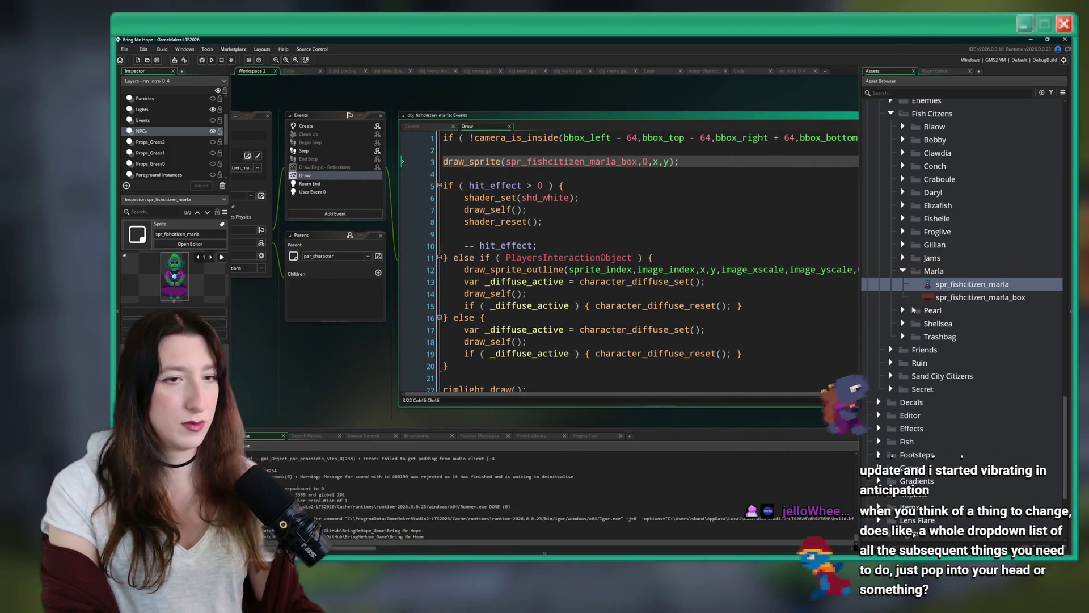
pyautogui.hotkey('ctrl', 'Tab')
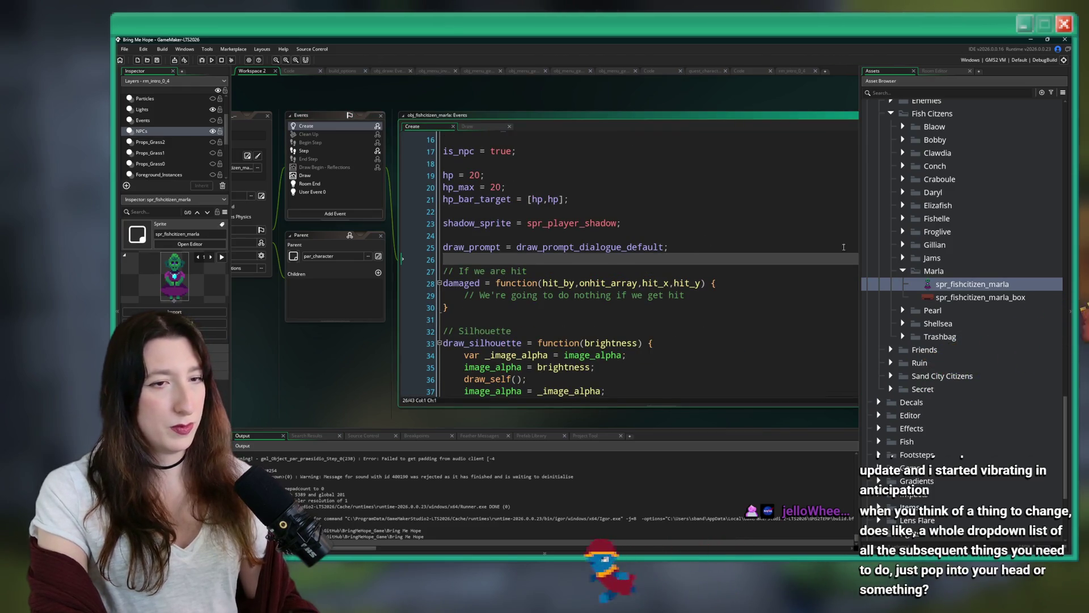
# Add mask_index = spr_fishcitizen_marla_box after the shadow_sprite line and run the game with F5
pyautogui.click(980, 297)
pyautogui.click(699, 225)
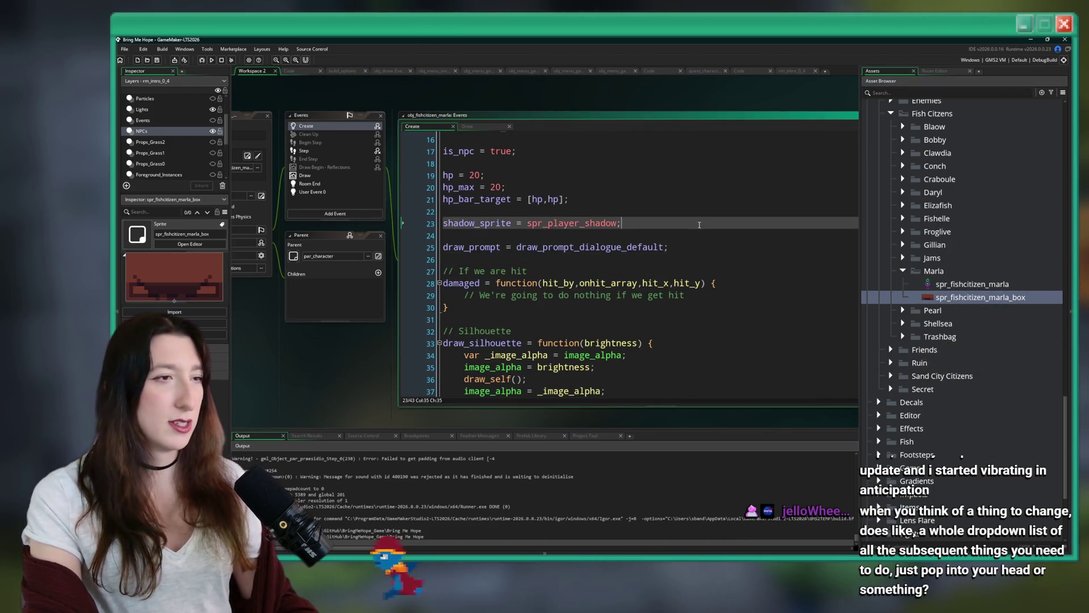
pyautogui.scroll(2, 699, 225)
pyautogui.press('Return')
pyautogui.press('Return')
pyautogui.write('mask_index = spr_fishcitizen_marla_box')
pyautogui.press('F5')
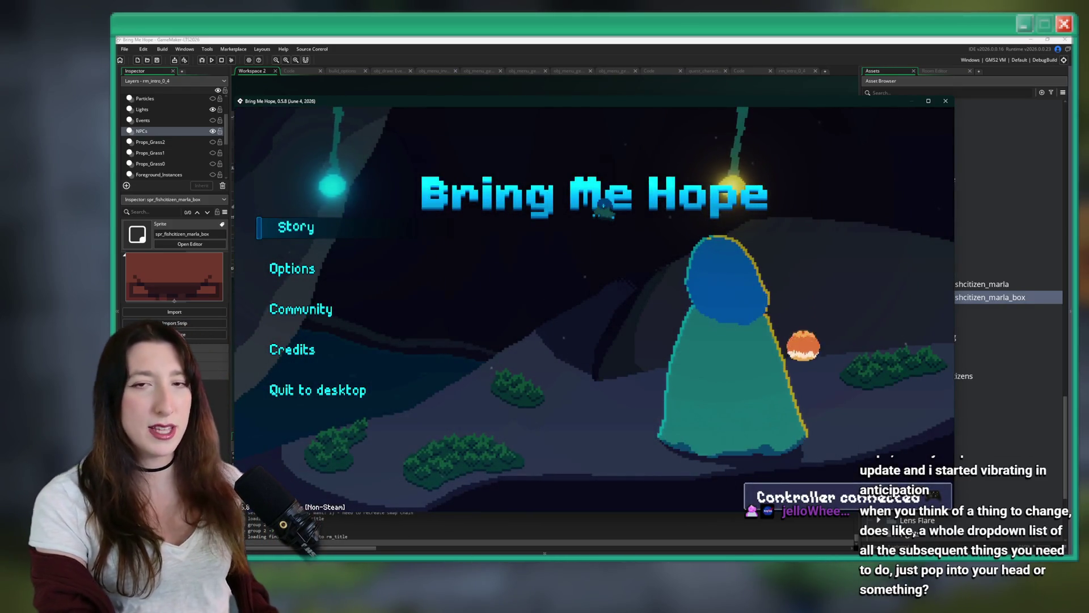
# Maximise the game window, start Story, and walk past the Gem Store down to Marla's box base
pyautogui.click(928, 101)
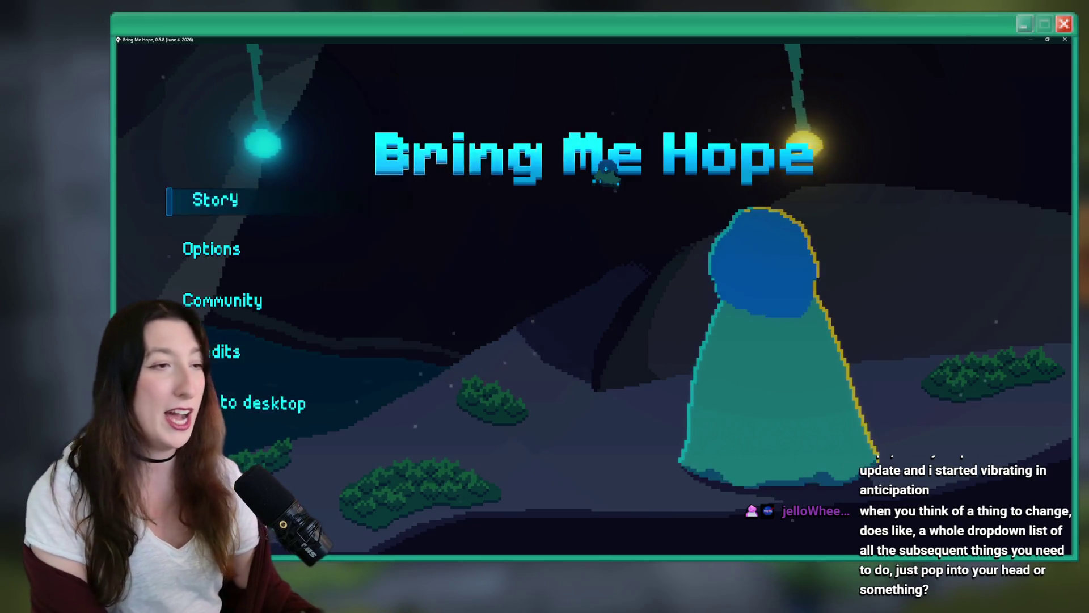
pyautogui.press('Return')
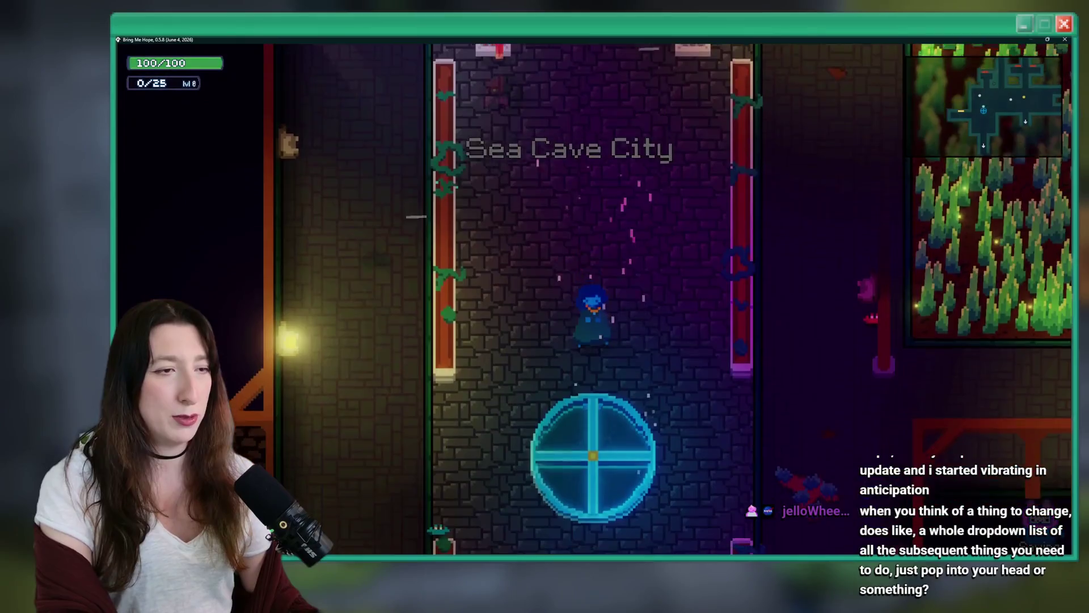
pyautogui.press('s')
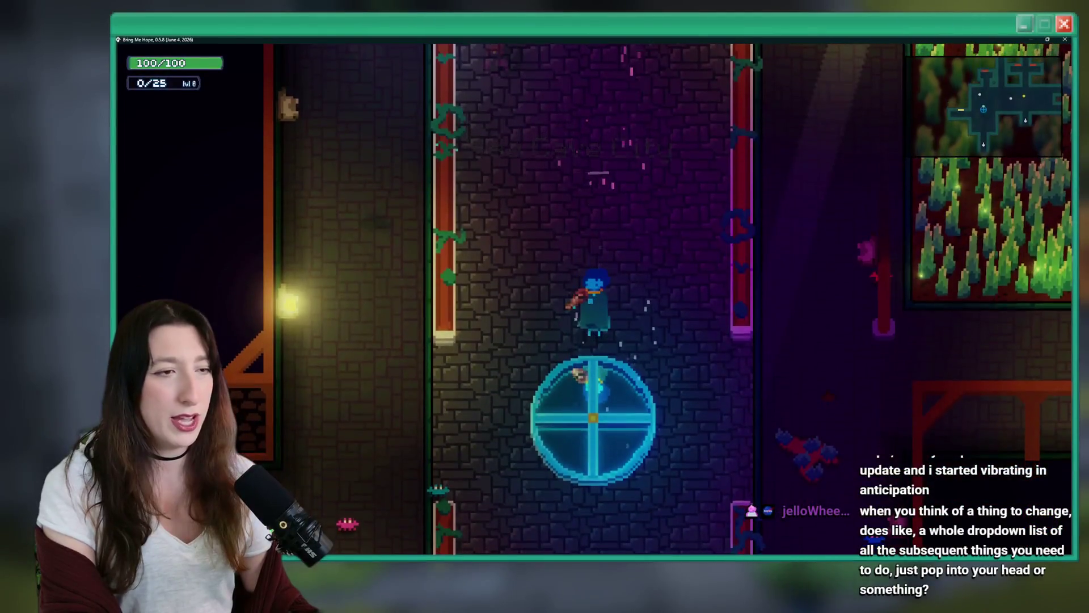
pyautogui.click(596, 243)
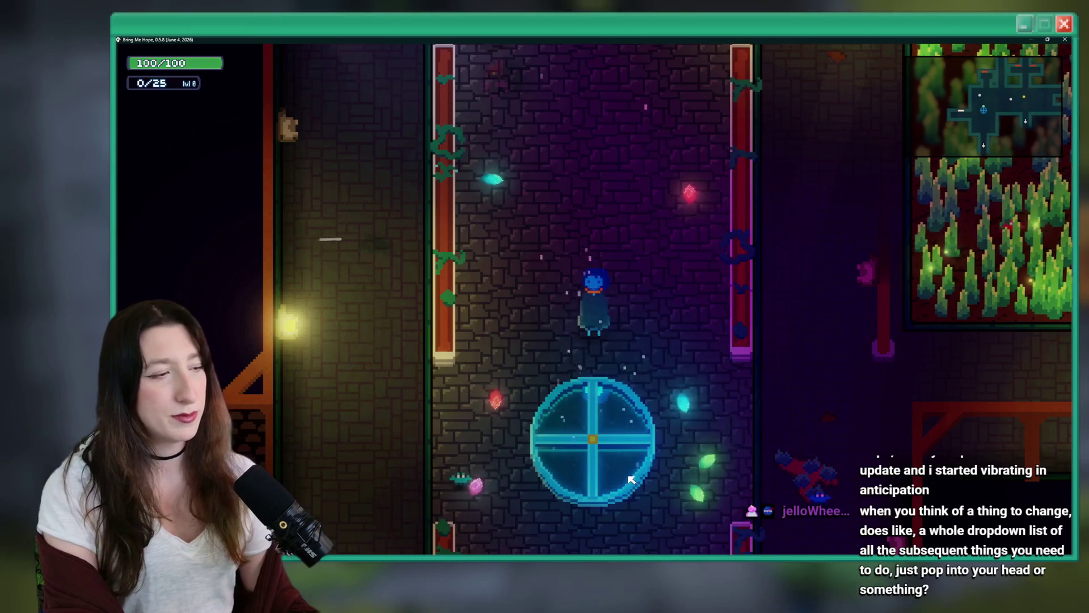
pyautogui.press('w')
pyautogui.press('e')
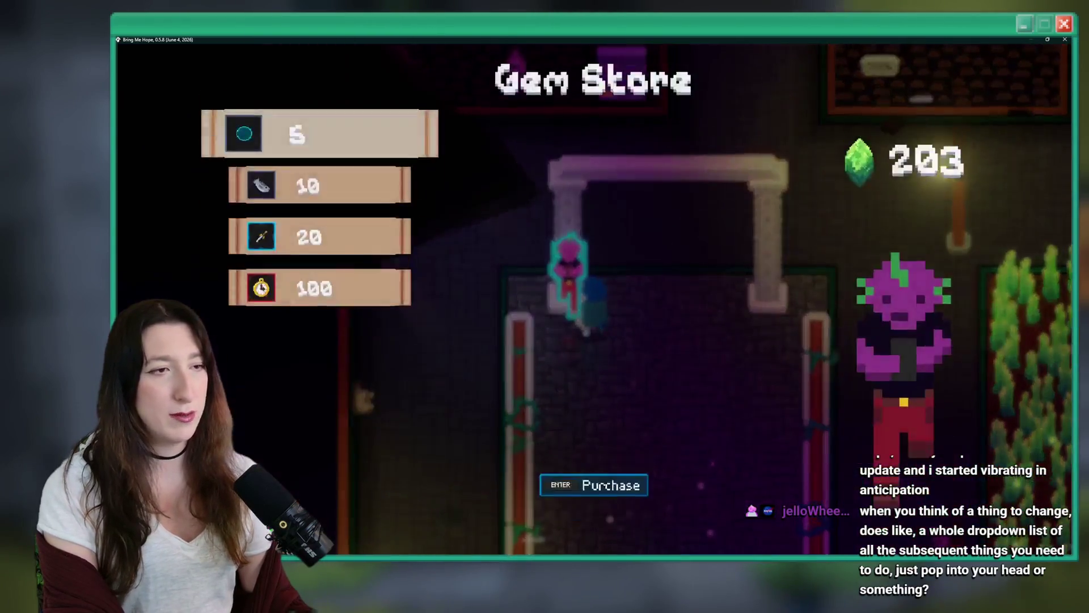
pyautogui.press('Escape')
pyautogui.press('d')
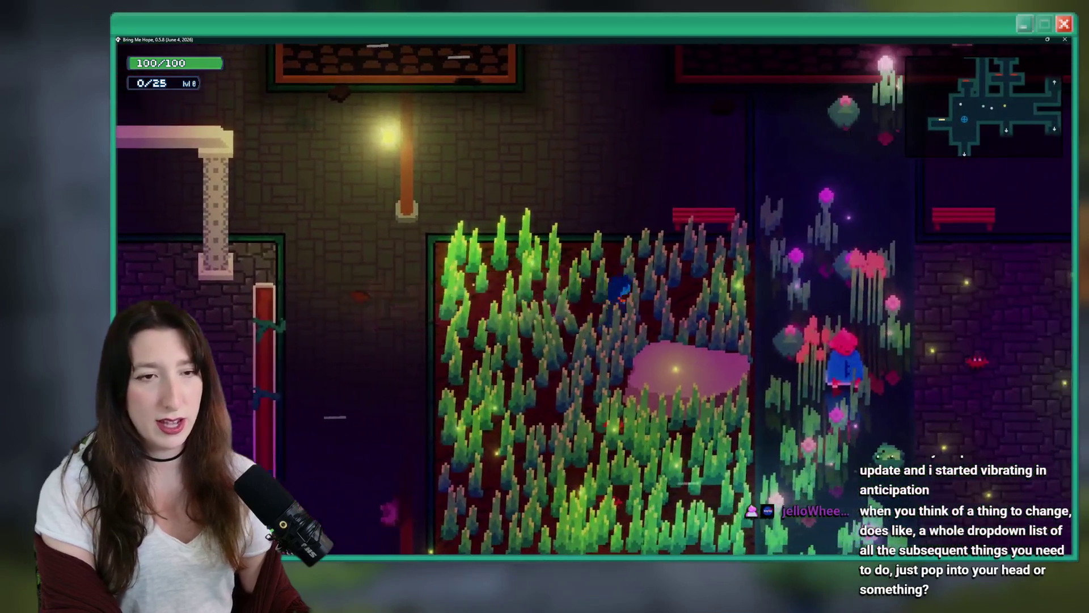
pyautogui.press('d')
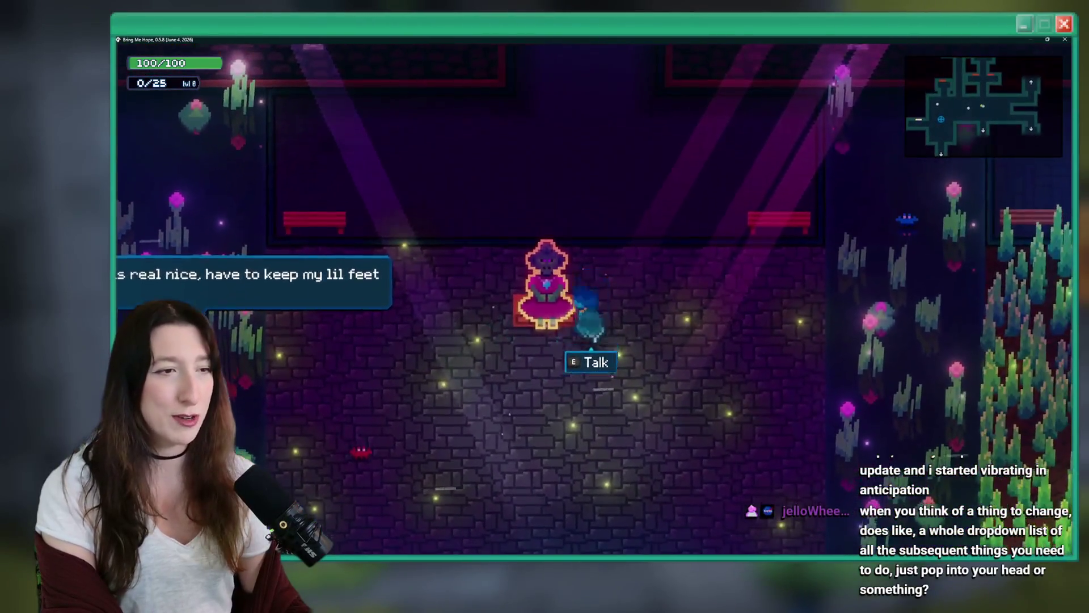
# Walk around Marla from several directions to check the character's collision with her box base
pyautogui.press('a')
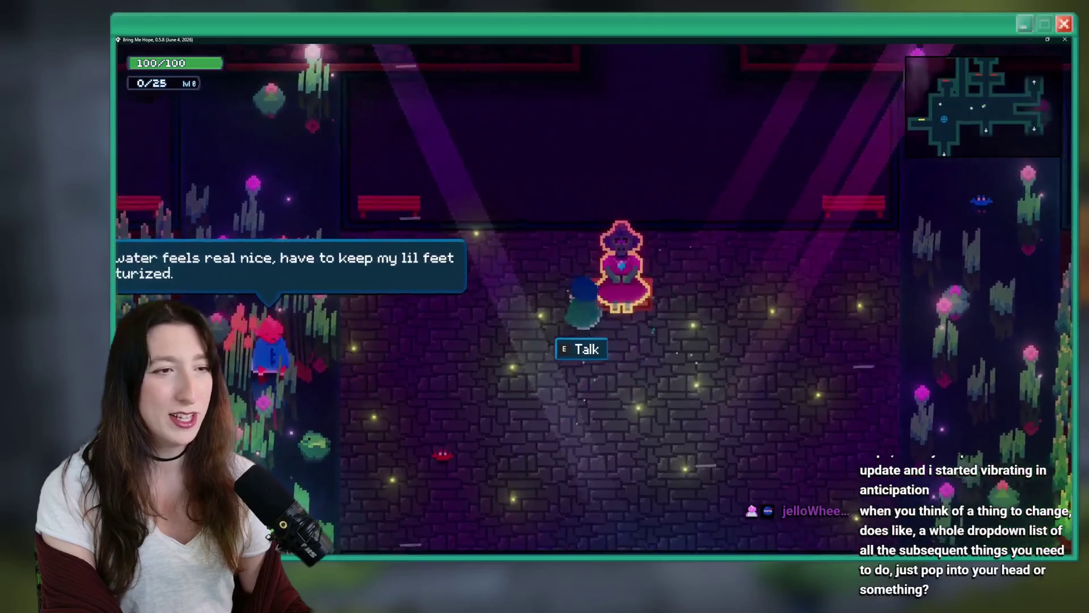
pyautogui.press('w')
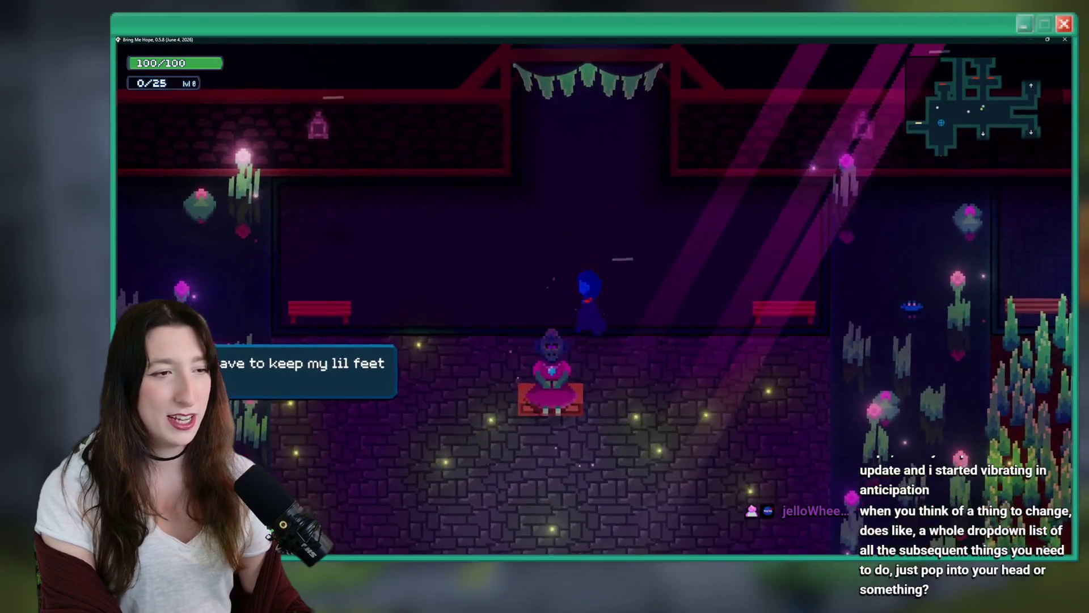
pyautogui.press('s')
pyautogui.press('w')
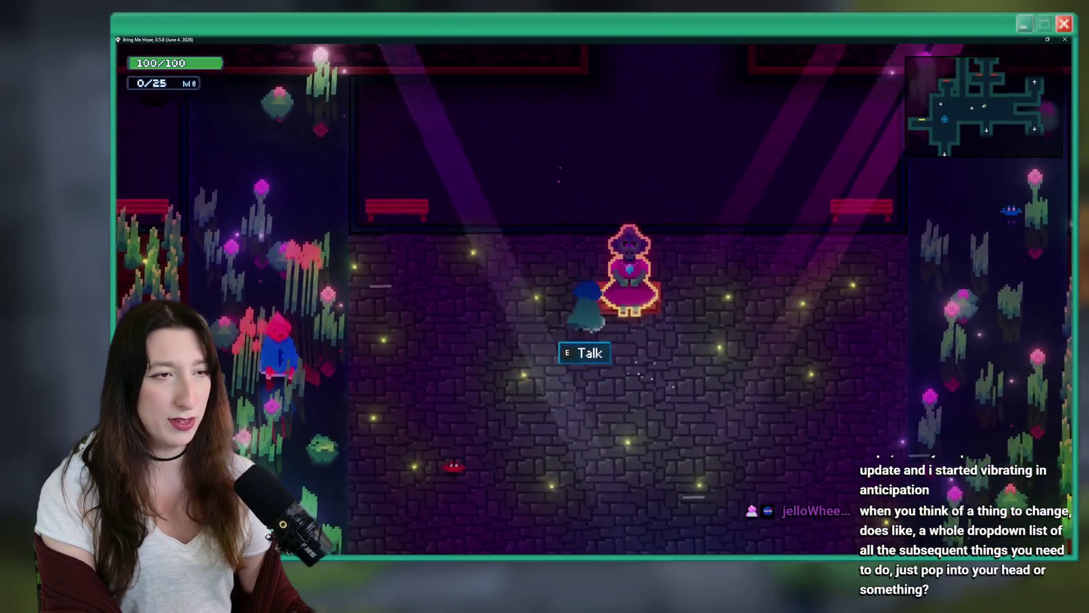
pyautogui.press('s')
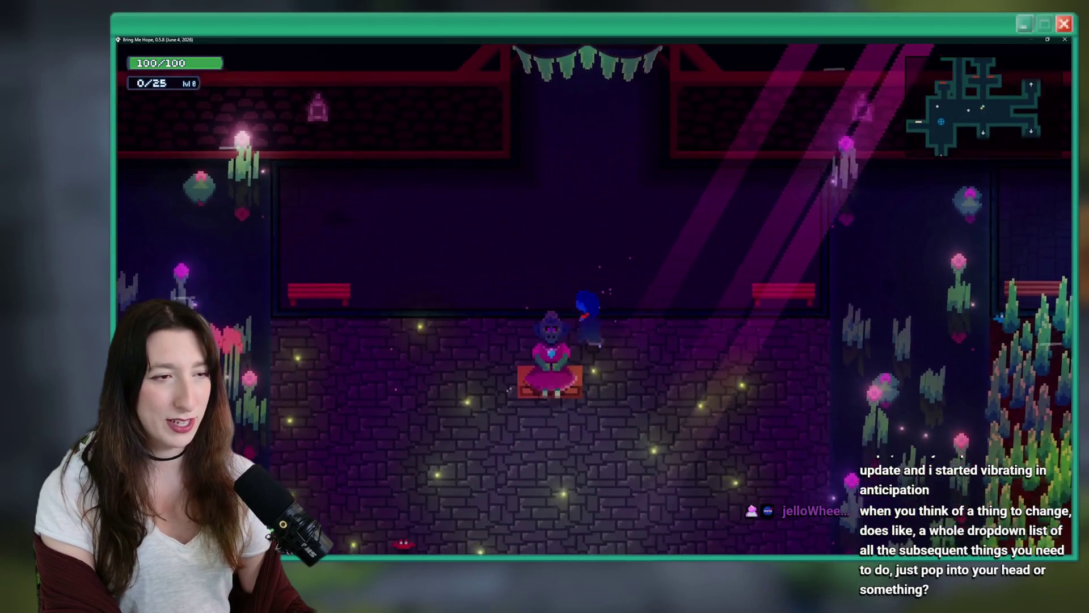
pyautogui.press('w')
pyautogui.press('s')
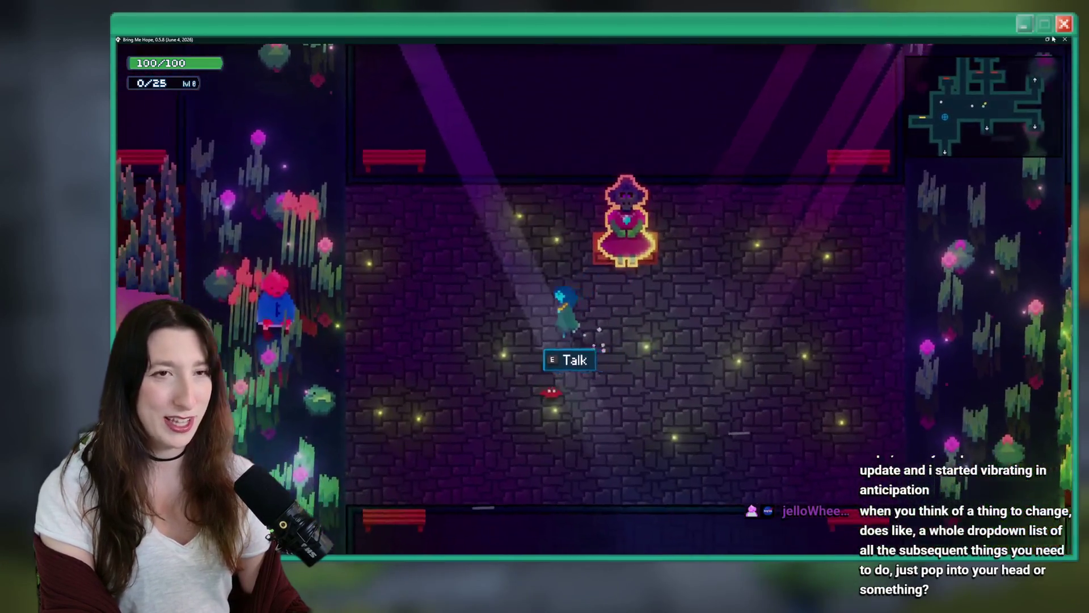
pyautogui.press('a')
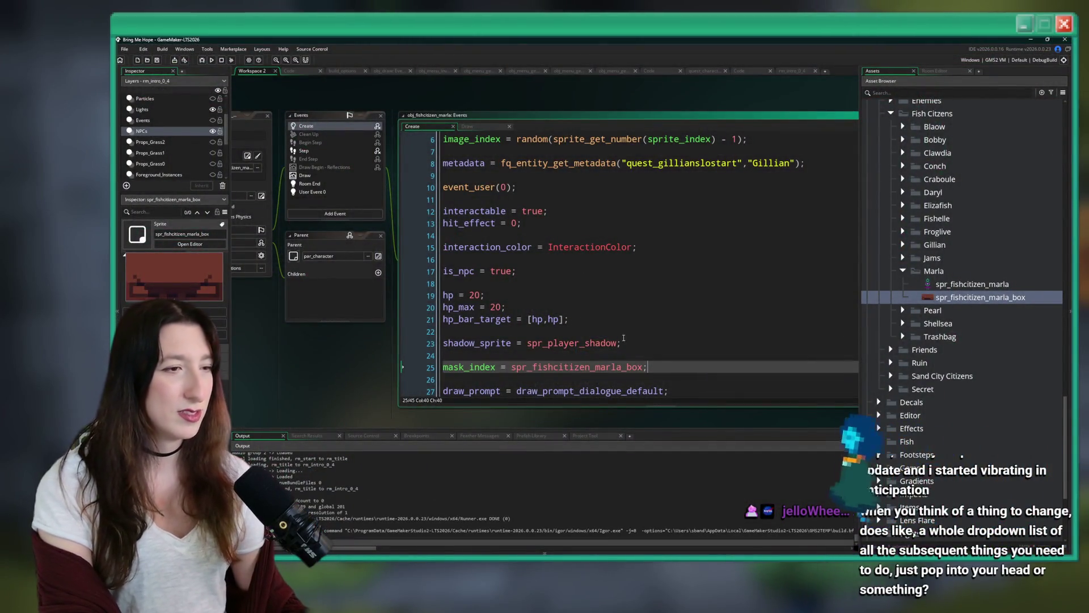
# Delete the mask_index = spr_fishcitizen_marla_box line from Marla's Create event
pyautogui.click(674, 305)
pyautogui.scroll(3, 698, 272)
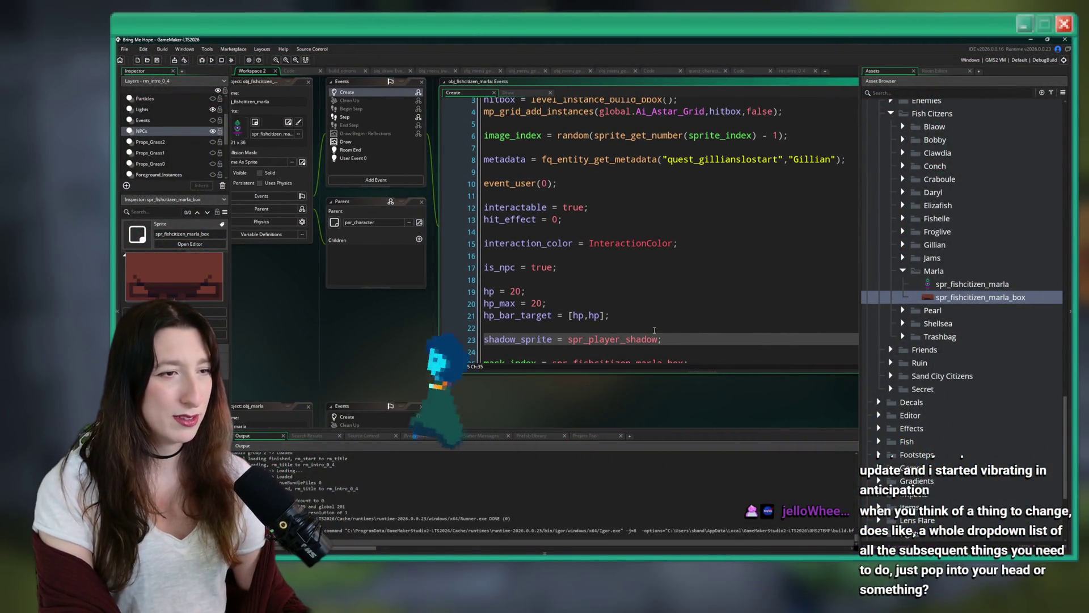
pyautogui.click(728, 248)
pyautogui.scroll(-2, 728, 248)
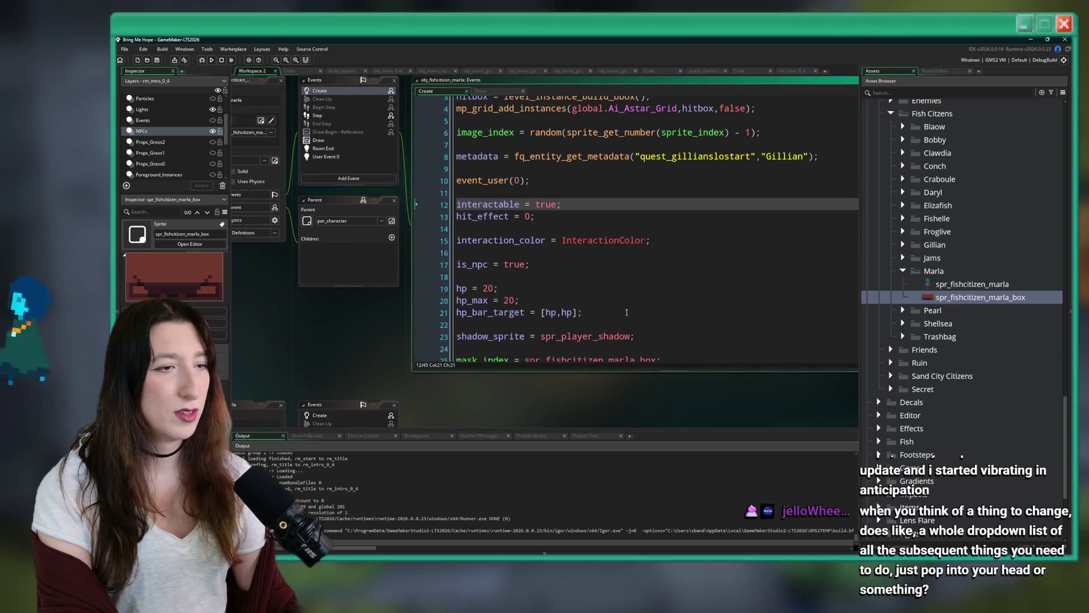
pyautogui.moveTo(635, 337); pyautogui.dragTo(454, 331)
pyautogui.scroll(-3, 527, 323)
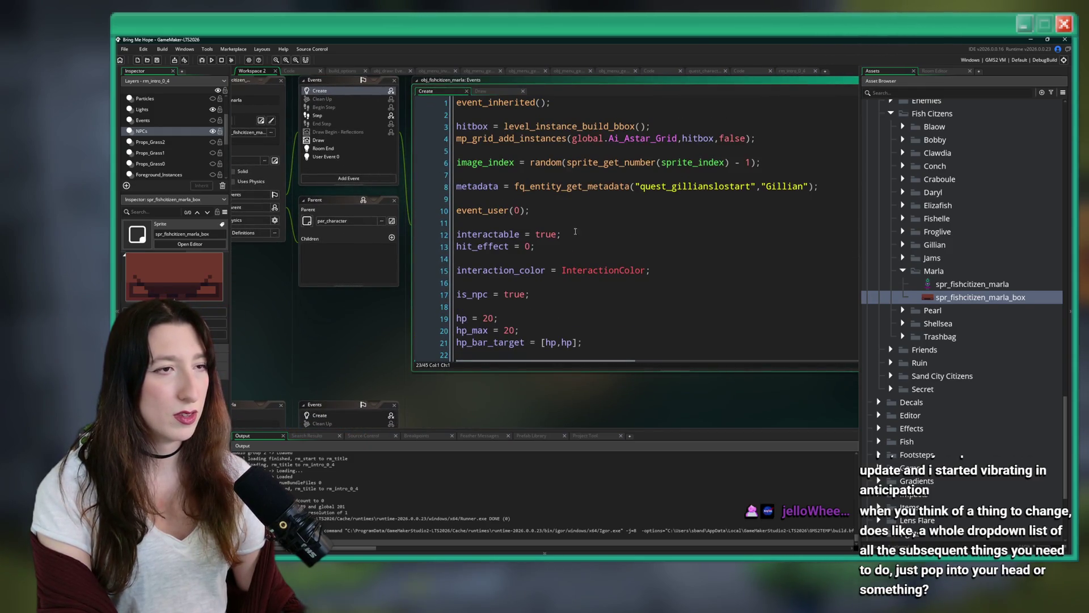
pyautogui.click(683, 334)
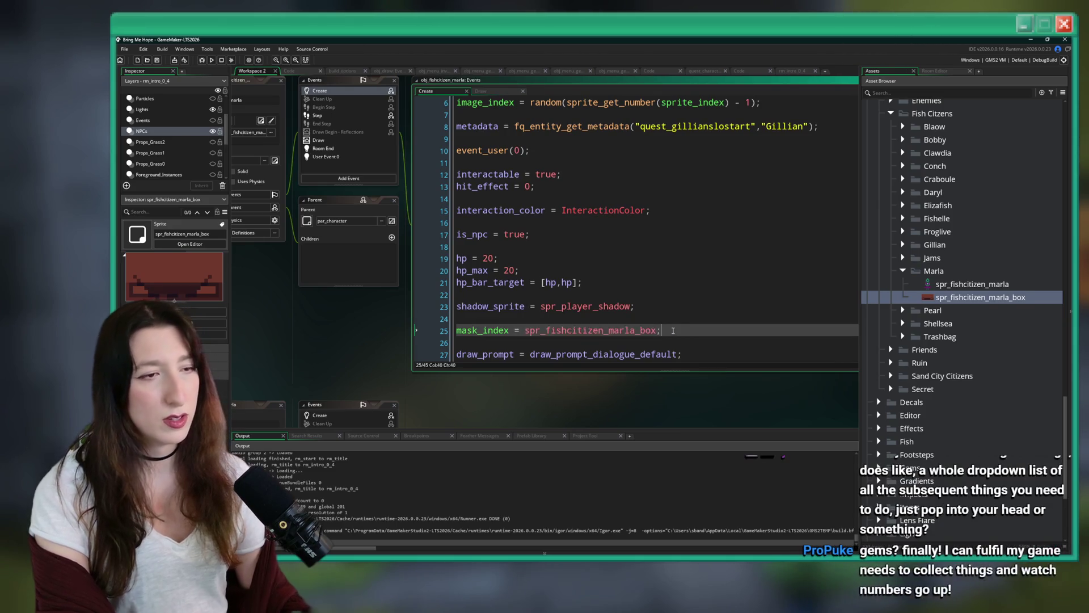
pyautogui.moveTo(682, 335); pyautogui.dragTo(680, 304)
pyautogui.press('BackSpace')
# Set spr_fishcitizen_marla's collision mask to Manual, shrink it to the box base, and rebuild
pyautogui.doubleClick(994, 283)
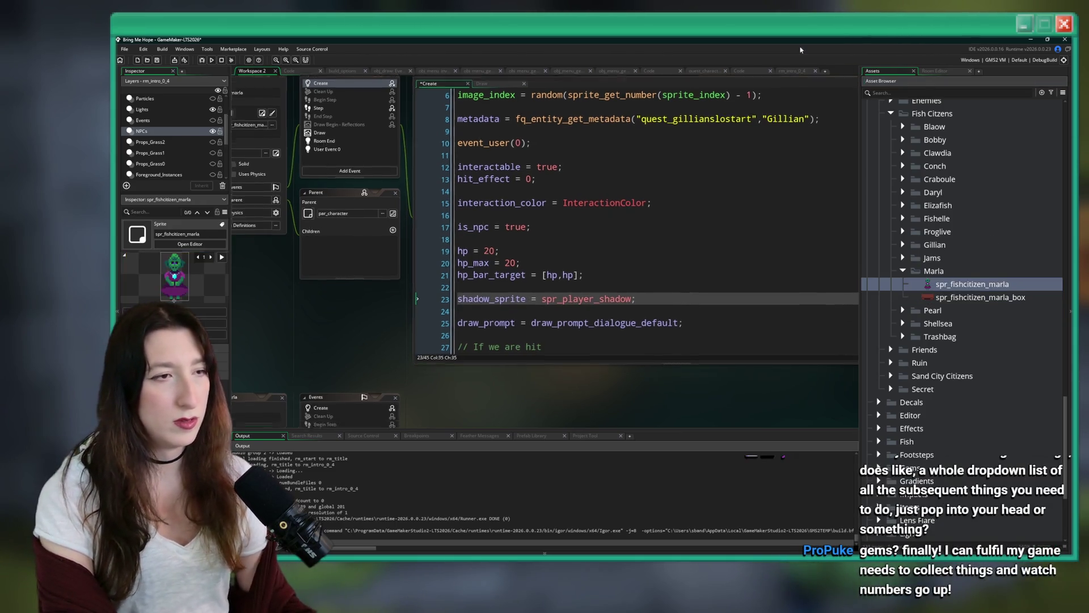
pyautogui.click(325, 232)
pyautogui.click(300, 252)
pyautogui.scroll(-2, 458, 216)
pyautogui.moveTo(446, 199); pyautogui.dragTo(442, 242)
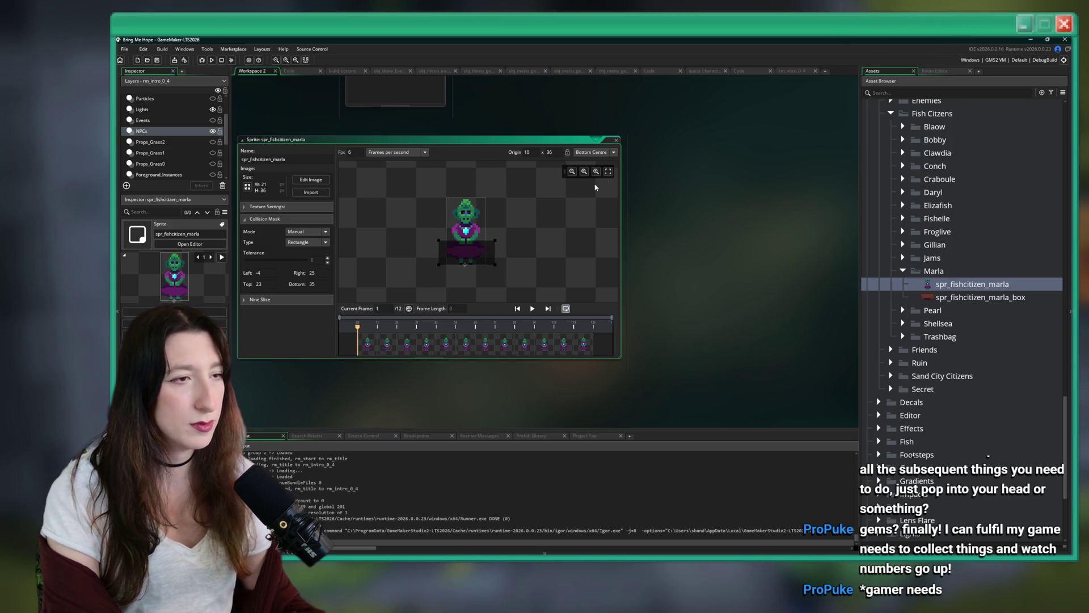
pyautogui.press('F5')
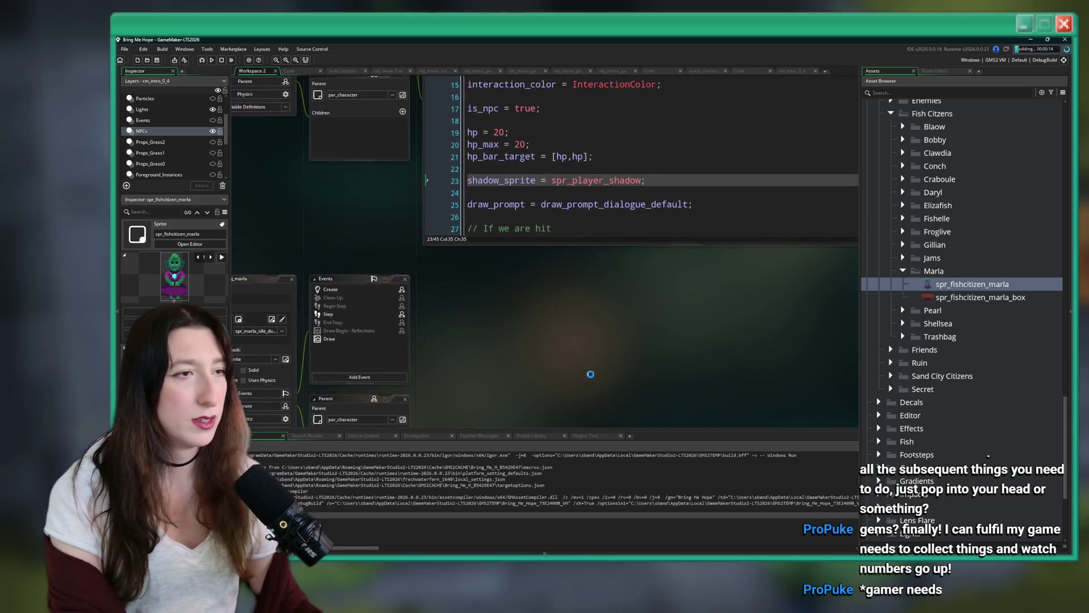
pyautogui.press('Down')
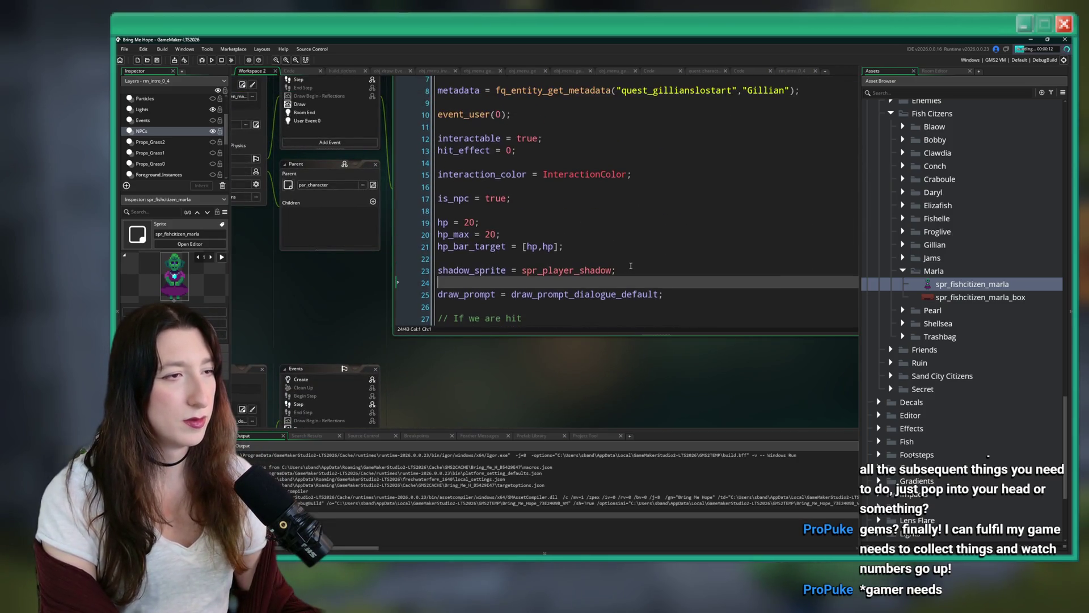
pyautogui.scroll(5, 630, 265)
pyautogui.click(569, 283)
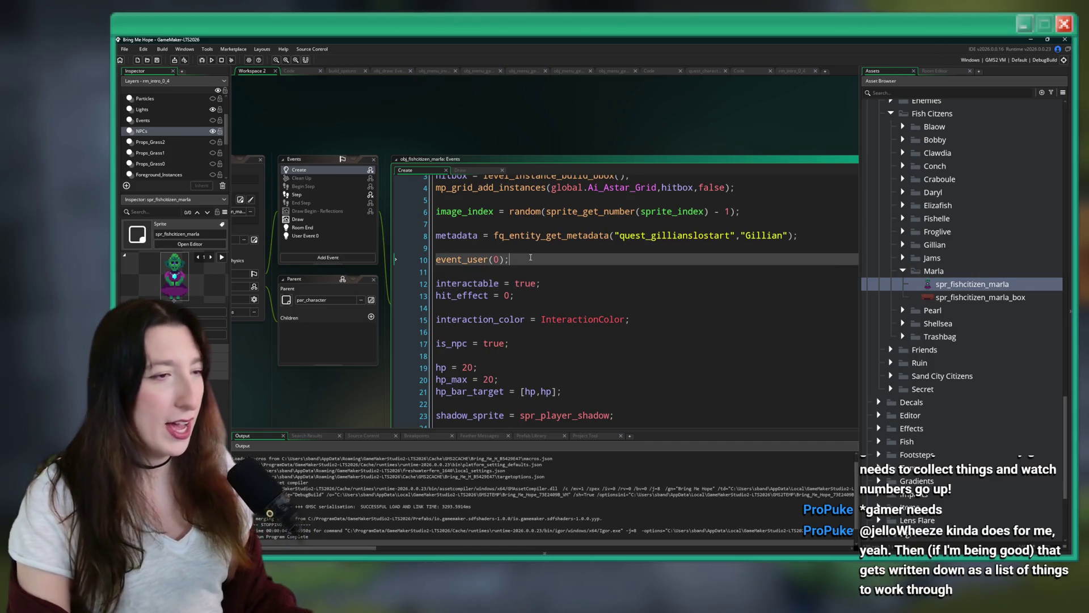
# Find ToDo.txt via asset search 'todo', add blank lines below the TODO items, and close it
pyautogui.click(531, 259)
pyautogui.hotkey('ctrl', 't')
pyautogui.write('todo')
pyautogui.press('Return')
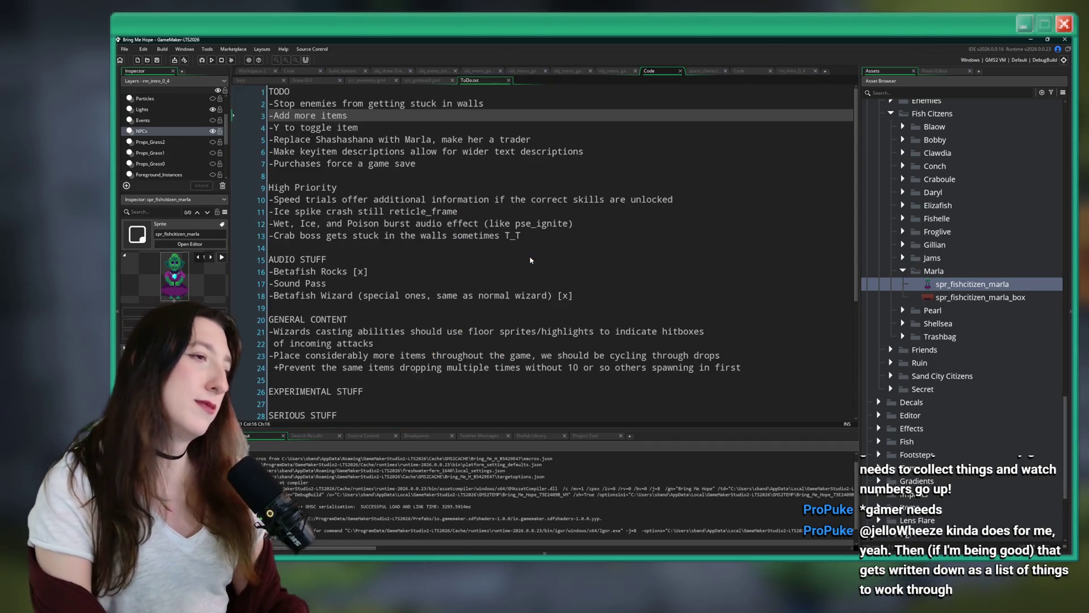
pyautogui.scroll(-6, 453, 299)
pyautogui.scroll(-2, 453, 299)
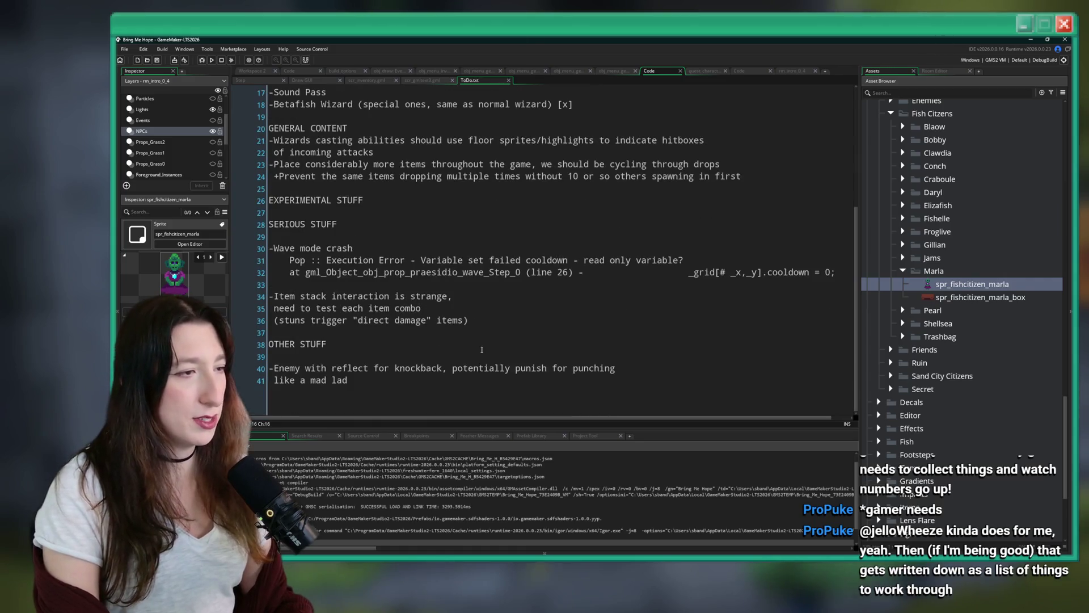
pyautogui.scroll(6, 469, 227)
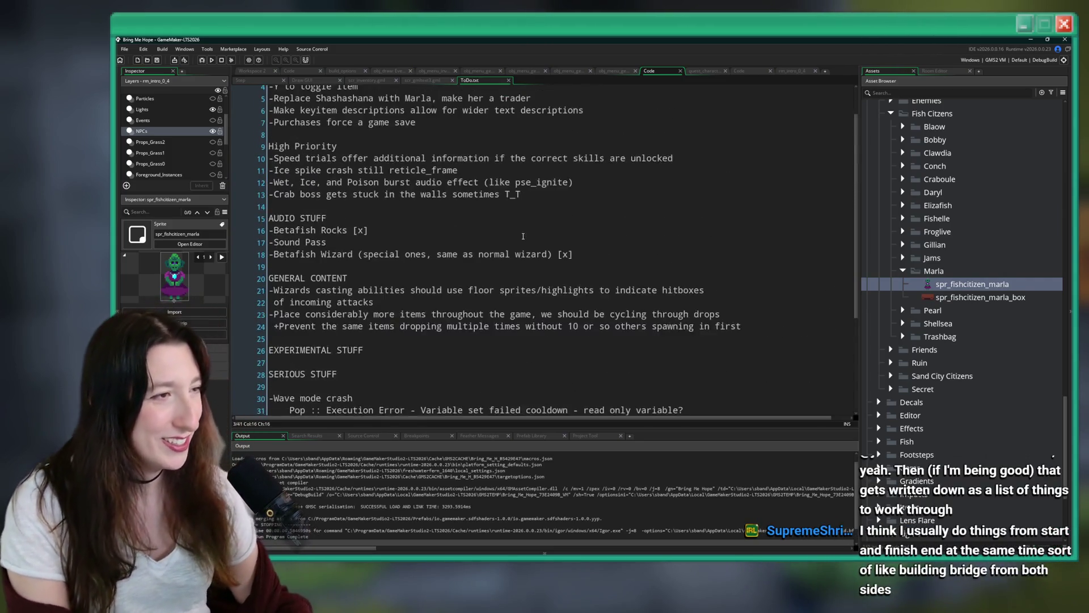
pyautogui.click(469, 163)
pyautogui.moveTo(469, 164)
pyautogui.mouseDown()
pyautogui.moveTo(318, 103)
pyautogui.moveTo(286, 94)
pyautogui.moveTo(282, 104)
pyautogui.mouseUp()
pyautogui.click(415, 165)
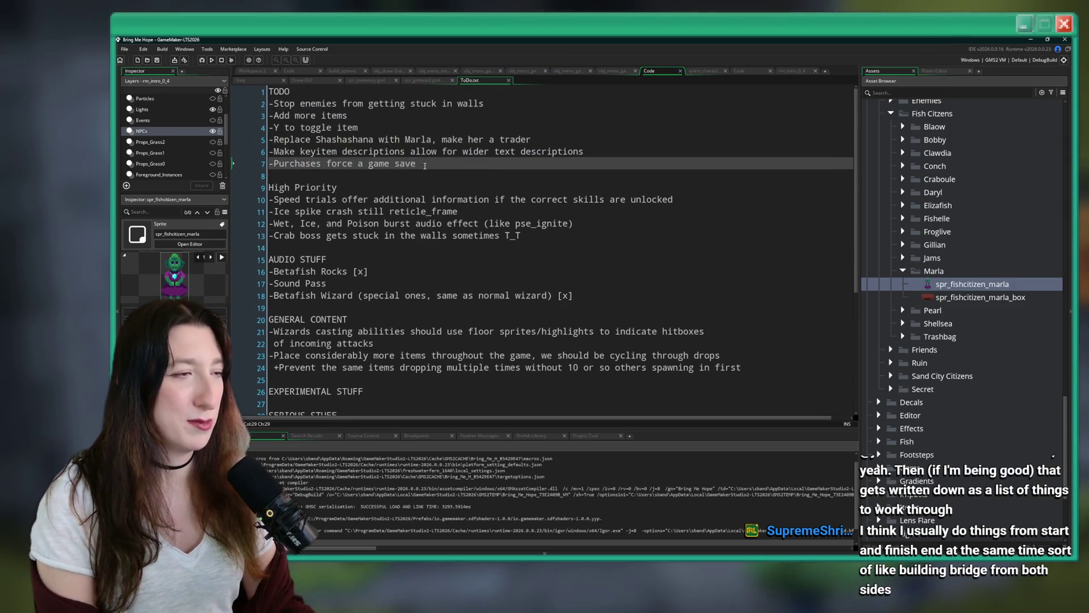
pyautogui.press('Return')
pyautogui.press('Return')
pyautogui.press('Return')
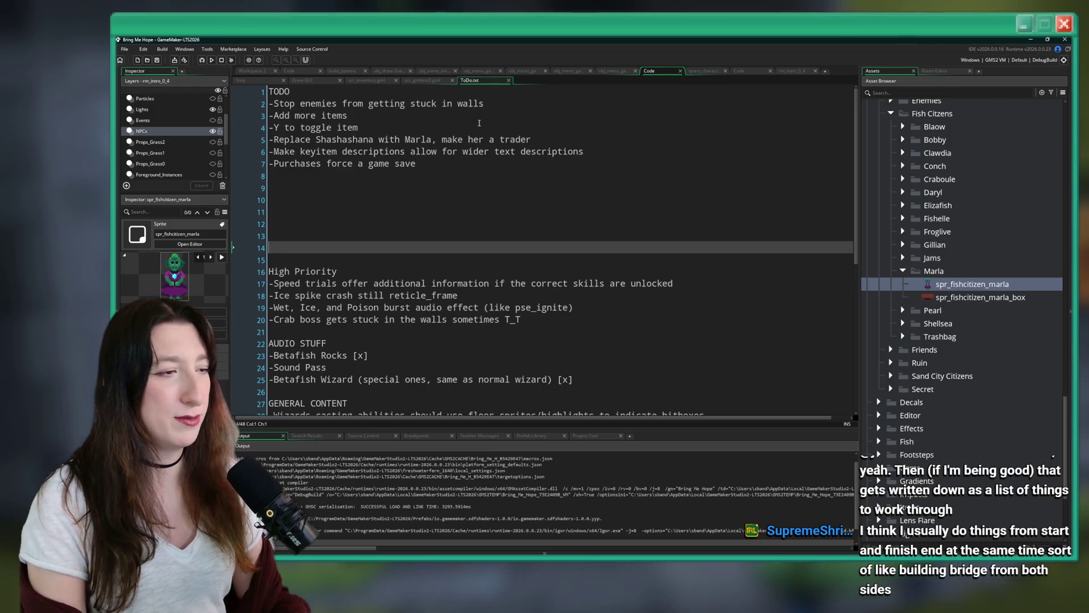
pyautogui.click(507, 80)
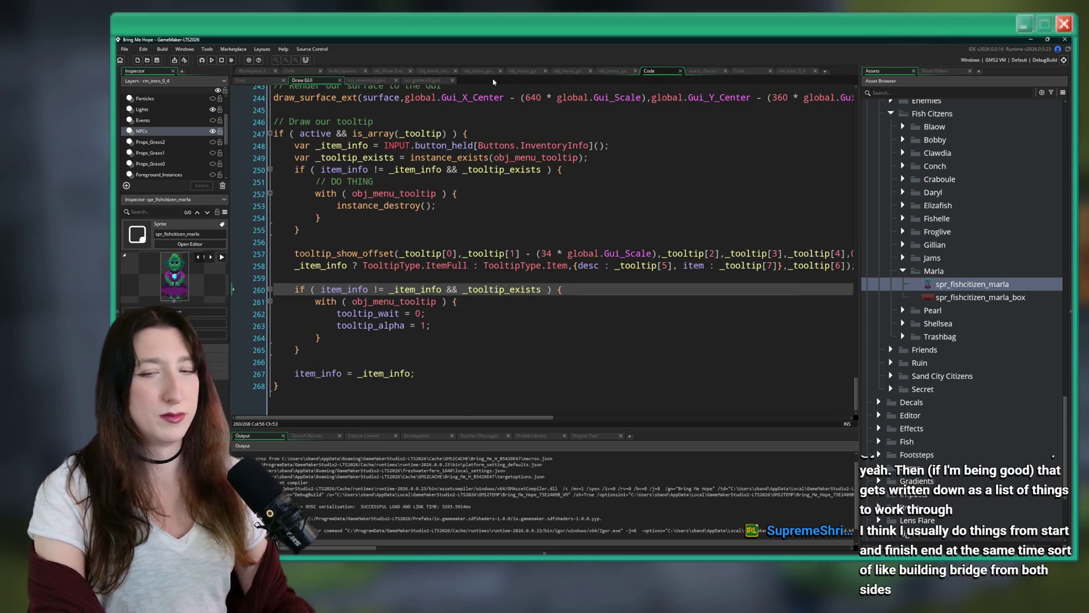
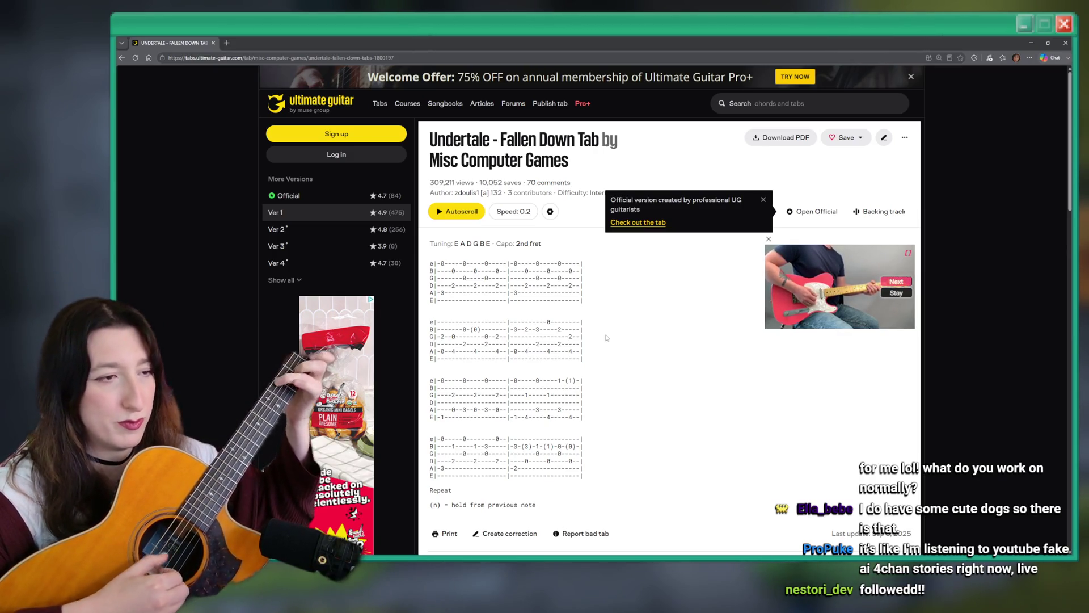
# Clear the marked Fallen Down tab text, search 'zanarkand', and open the plain To Zanarkand tab
pyautogui.moveTo(600, 365)
pyautogui.mouseDown()
pyautogui.moveTo(426, 326)
pyautogui.moveTo(431, 255)
pyautogui.mouseUp()
pyautogui.click(734, 405)
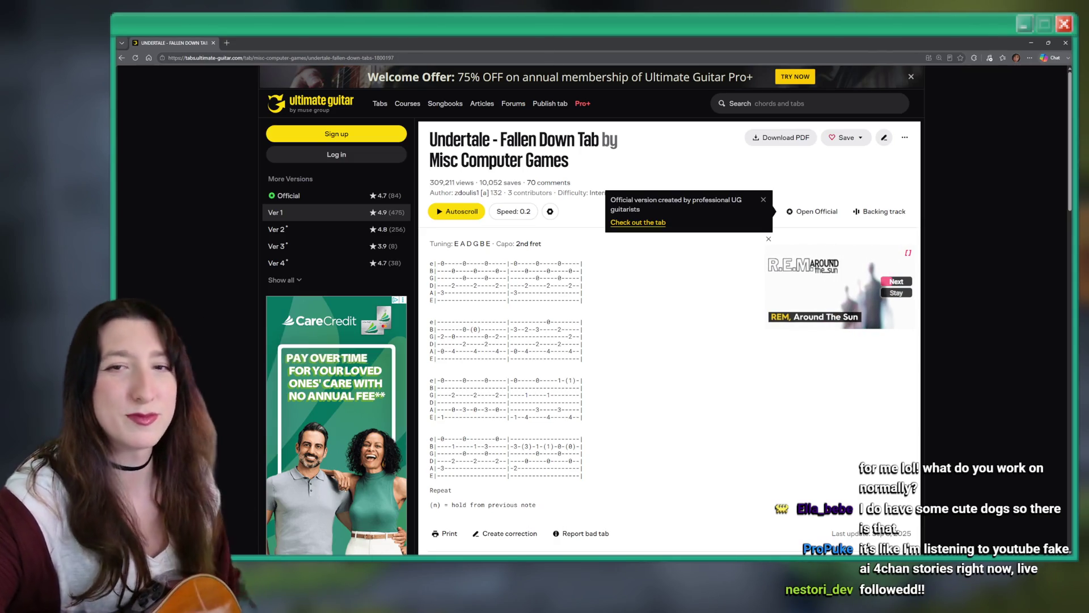
pyautogui.click(761, 103)
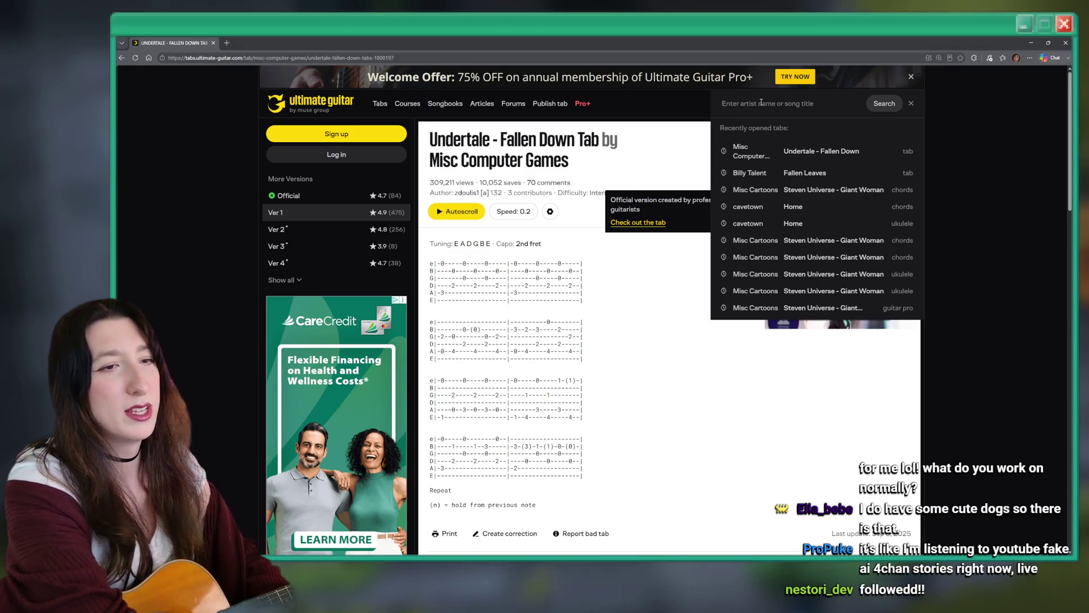
pyautogui.write('zanarkand')
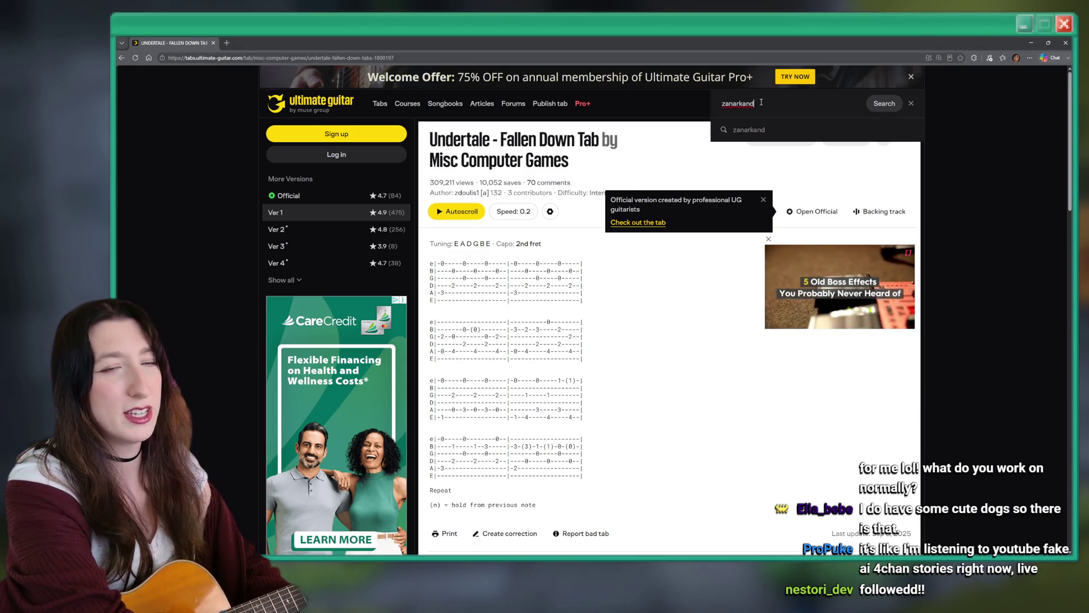
pyautogui.click(753, 129)
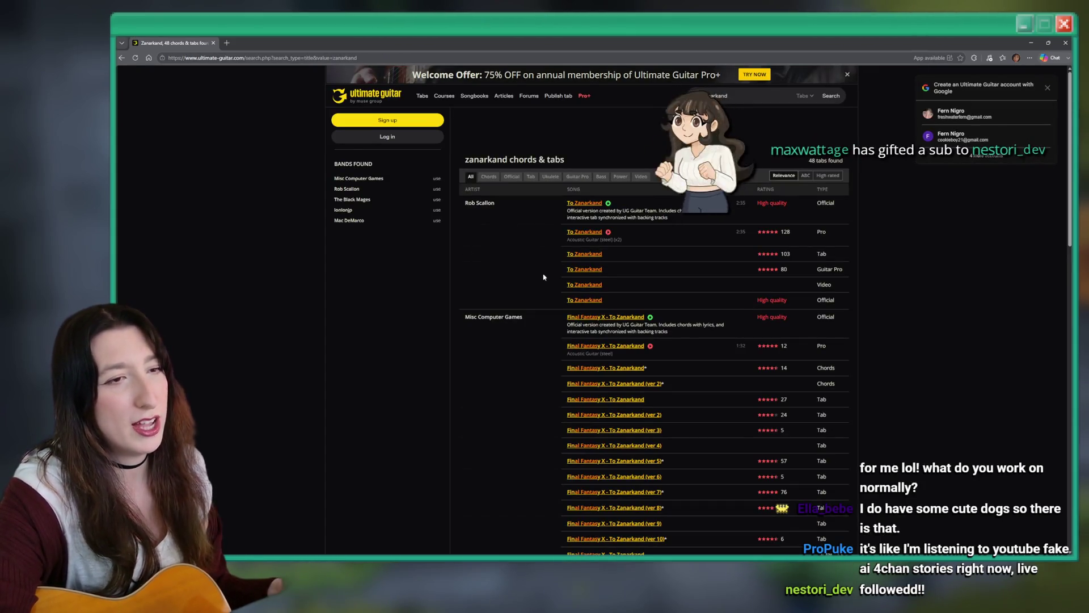
pyautogui.click(588, 255)
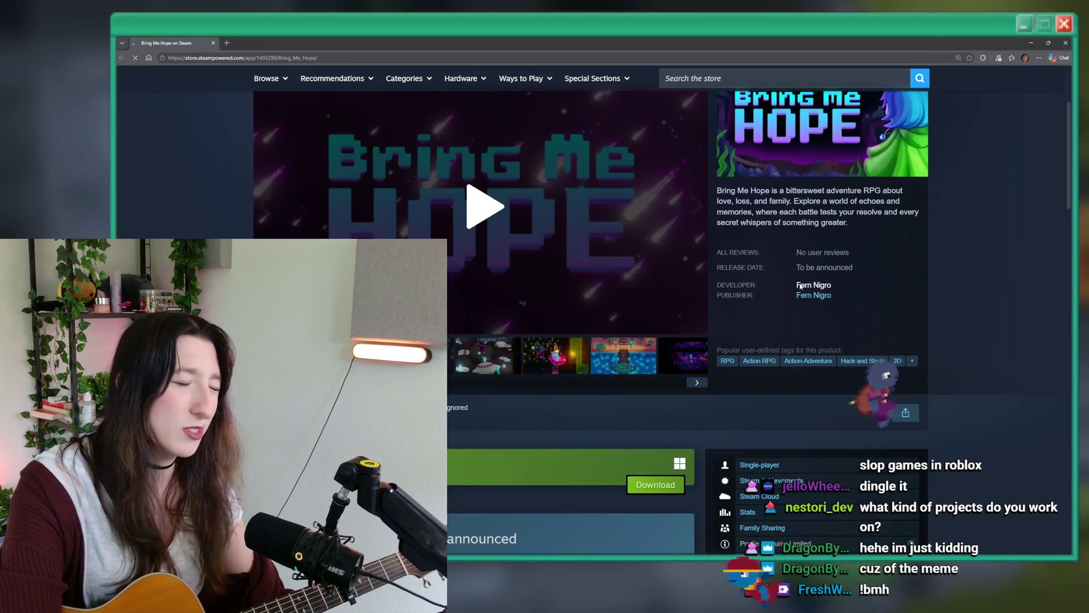
# Open the Bring Me Hope developer's store page and browse their list of games
pyautogui.click(799, 286)
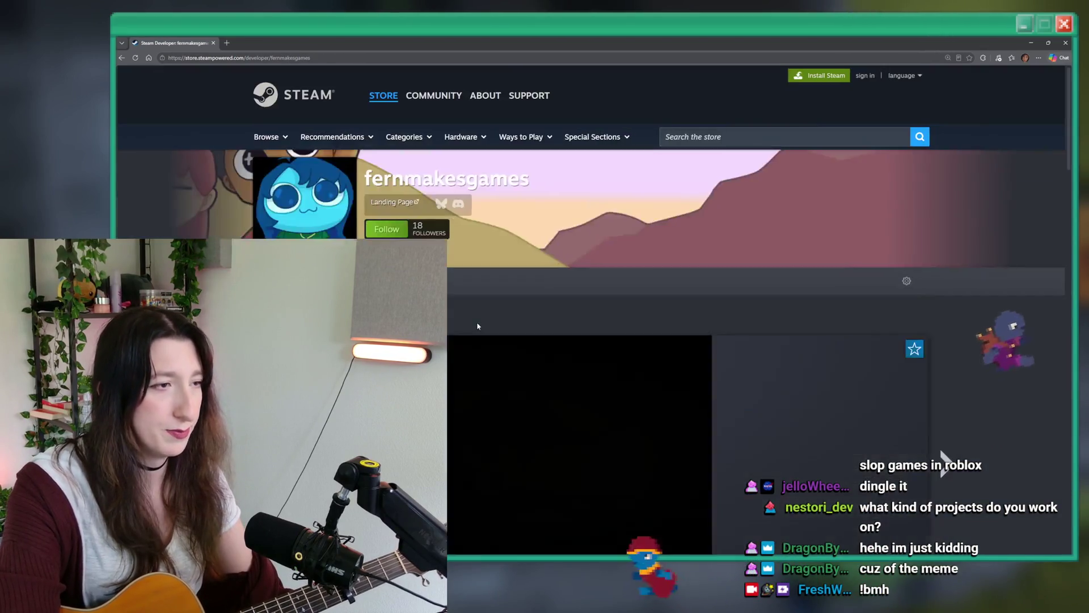
pyautogui.scroll(-5, 470, 329)
pyautogui.scroll(-12, 470, 330)
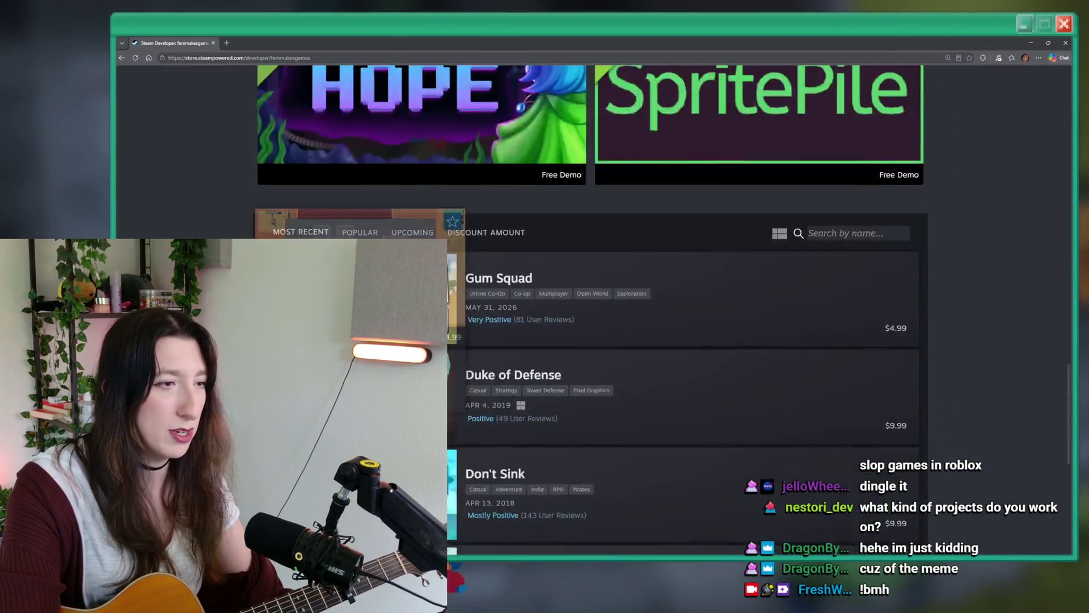
pyautogui.scroll(8, 421, 232)
pyautogui.scroll(3, 421, 232)
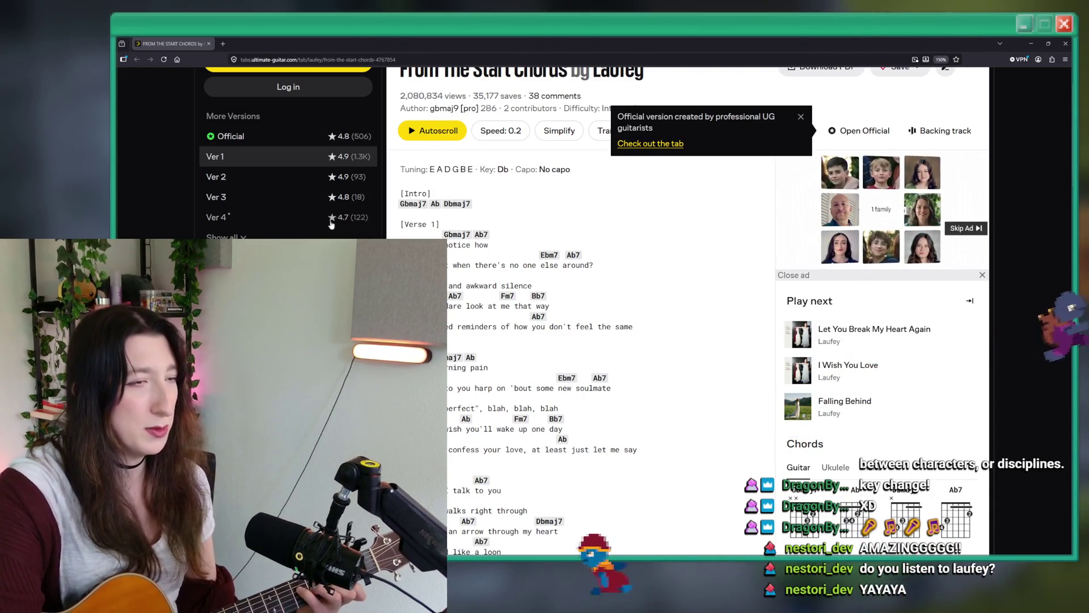
# Switch to Ver 4 of the From The Start chords and look over the sheet
pyautogui.click(281, 184)
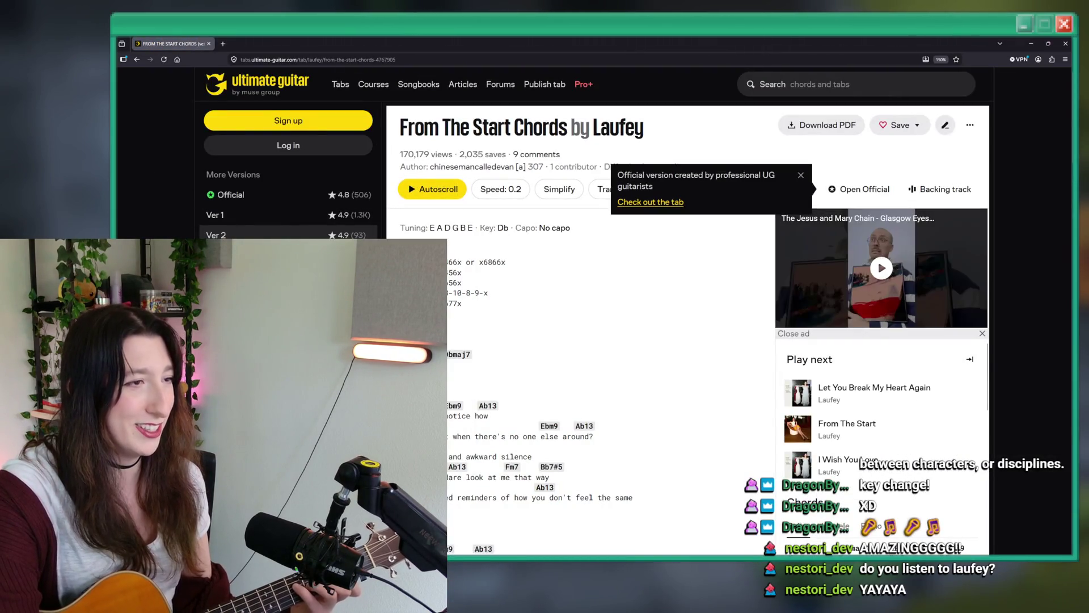
pyautogui.click(227, 276)
pyautogui.scroll(-3, 454, 252)
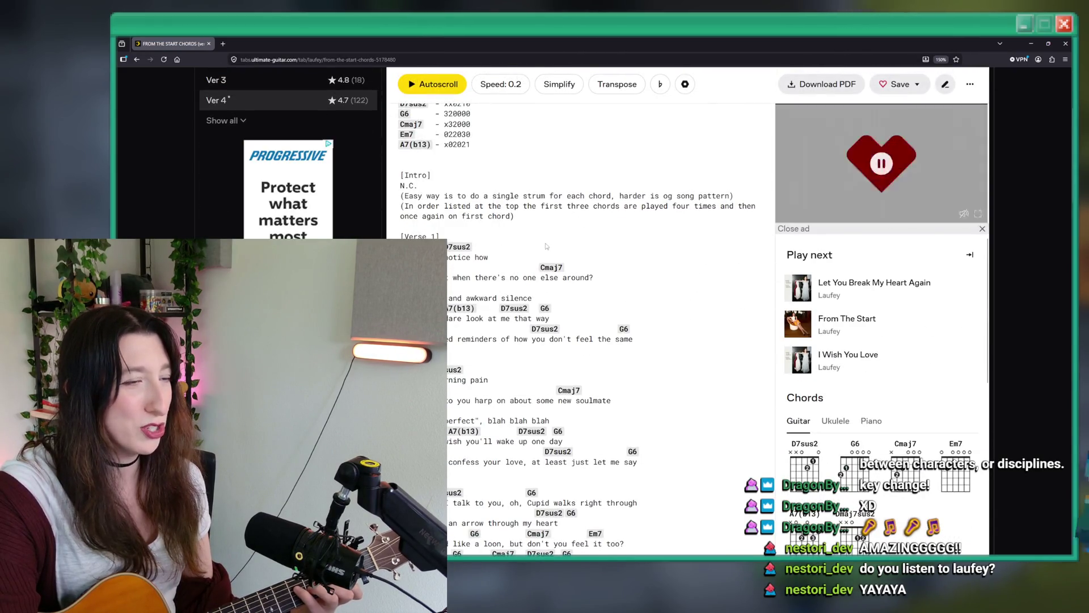
pyautogui.scroll(2, 355, 171)
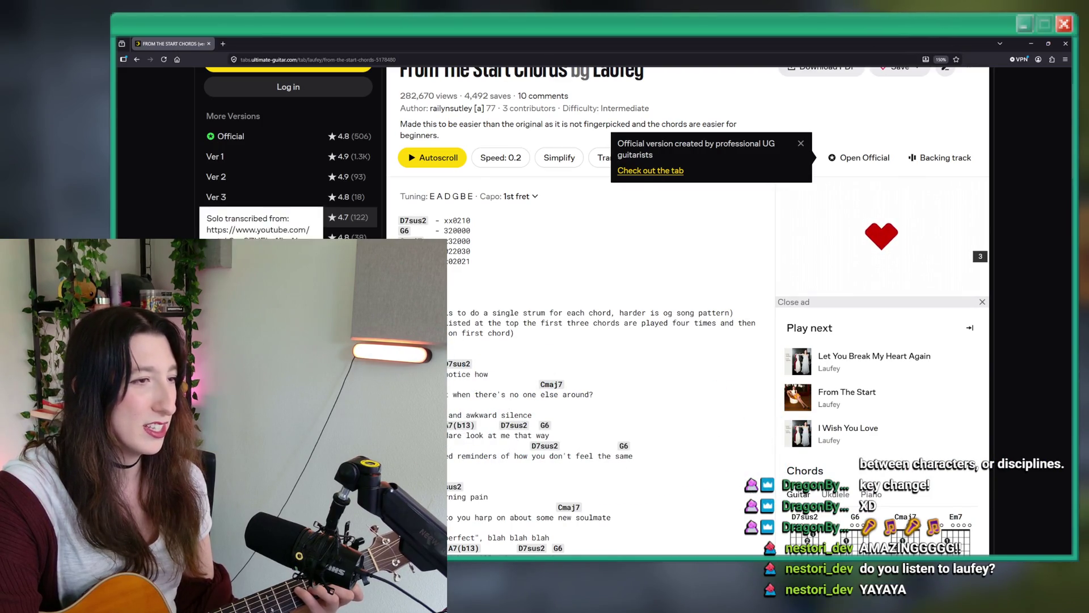
# Open Laufey's From The Start ukulele chords, then return to the GameMaker project
pyautogui.click(221, 217)
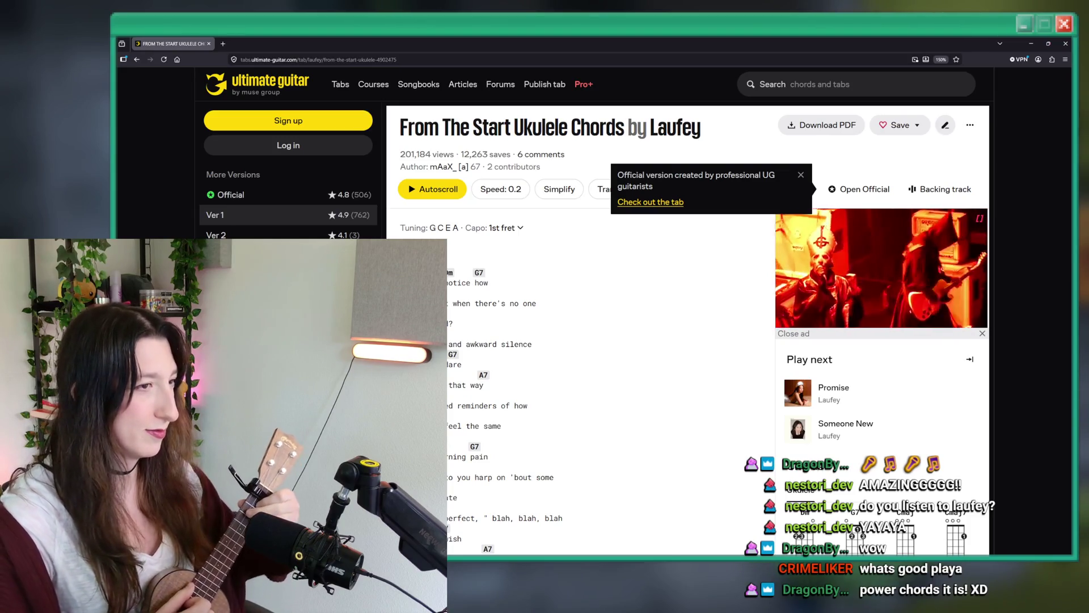
pyautogui.hotkey('alt', 'Tab')
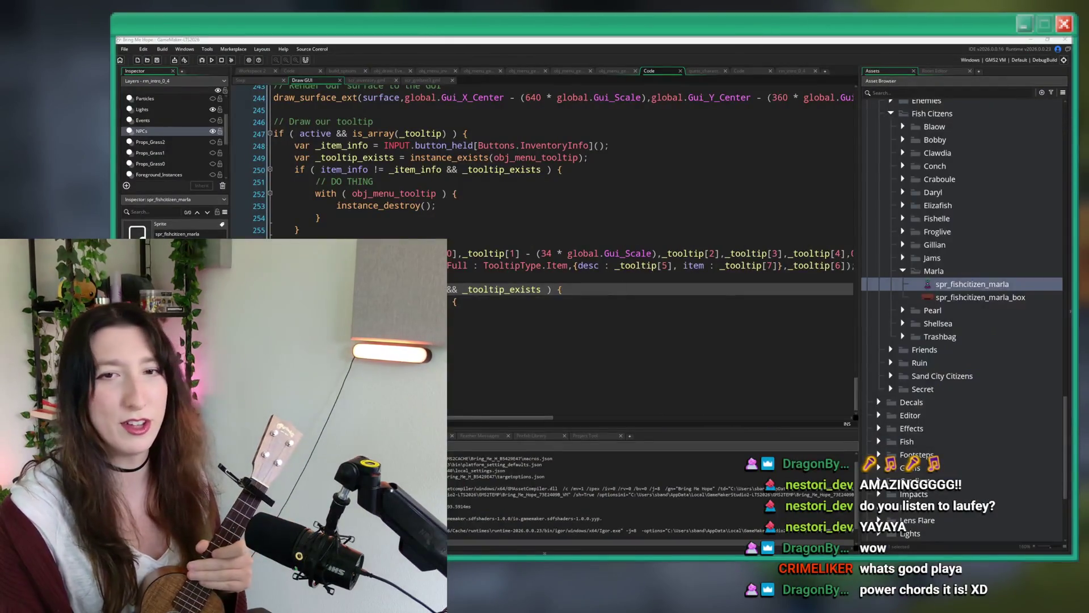